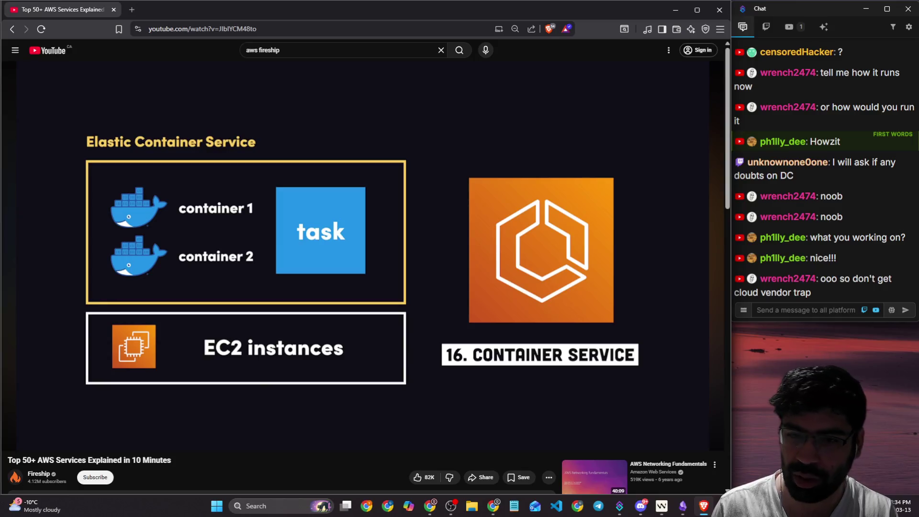
- Play the AWS services video with a pause on the Kubernetes slide, stopping at File Storage around 4:40
click(703, 311)
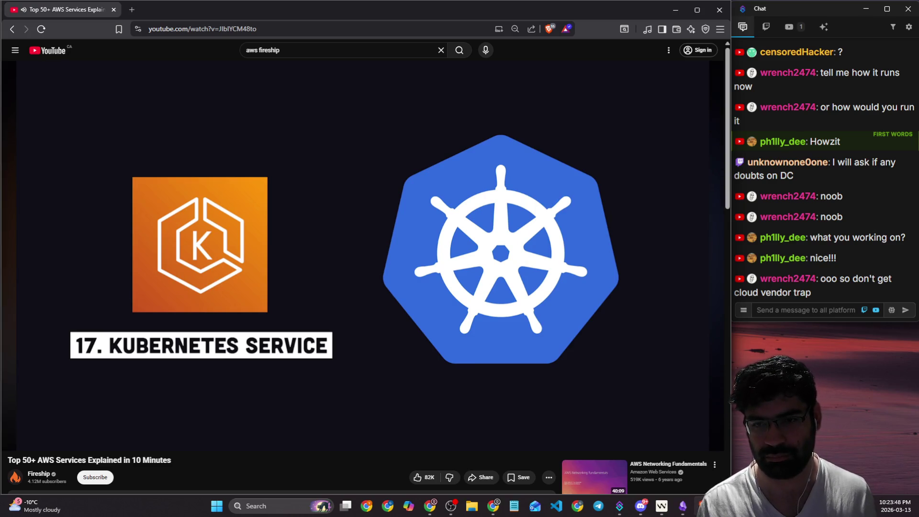
click(677, 318)
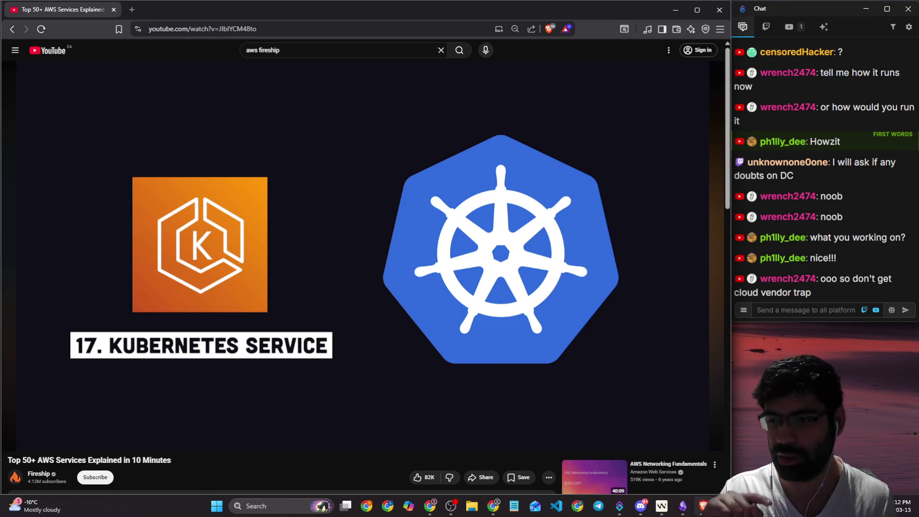
mouse_move(661, 232)
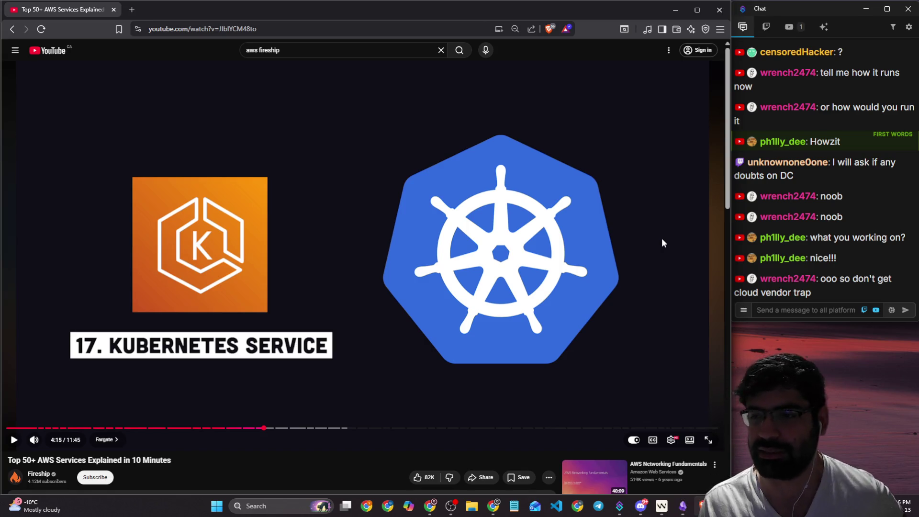
click(663, 240)
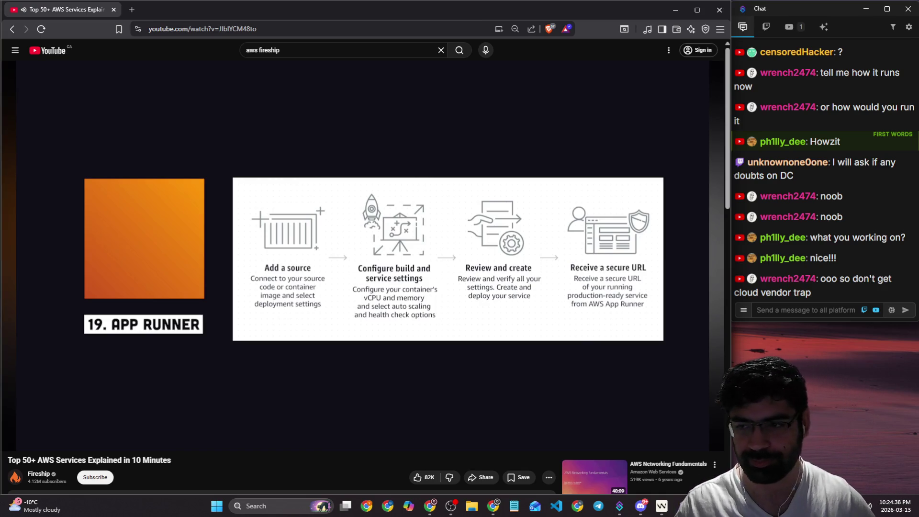
mouse_move(628, 228)
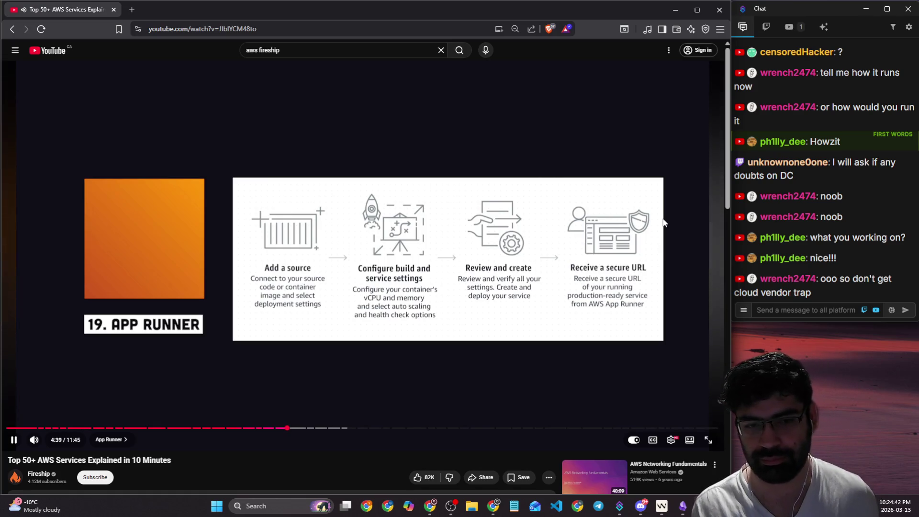
click(663, 222)
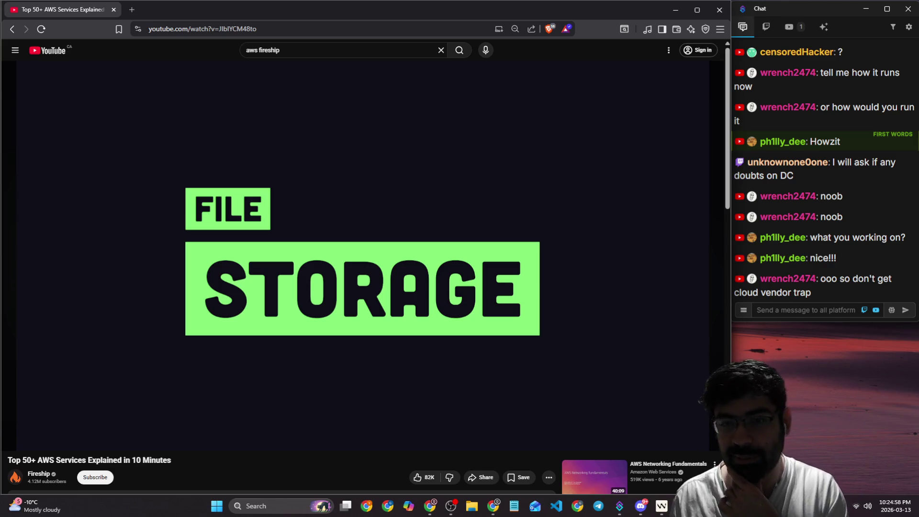
- Resume the video and hold it on the '20. Simple Storage Service (S3)' slide around 4:50
click(659, 221)
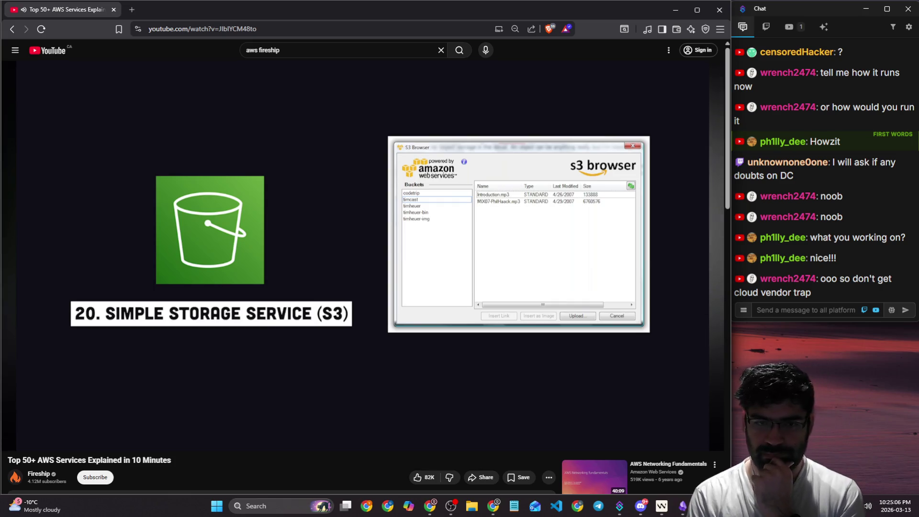
click(647, 217)
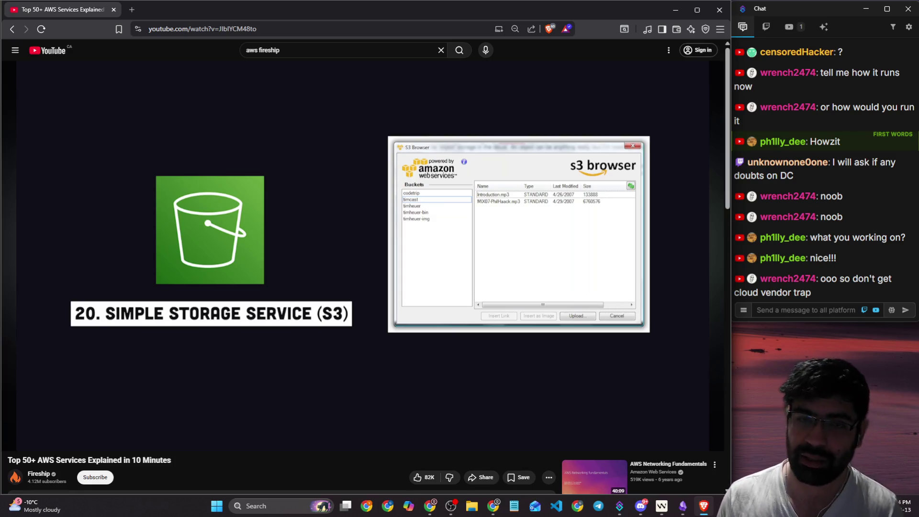
- Open excalidraw.com in a new tab via the 'exclid' suggestion and scroll to blank canvas
click(135, 11)
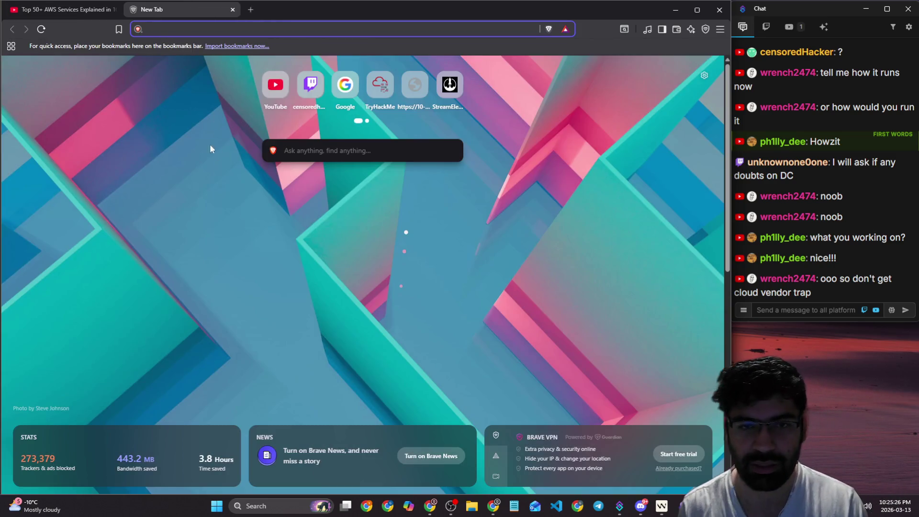
text(exc)
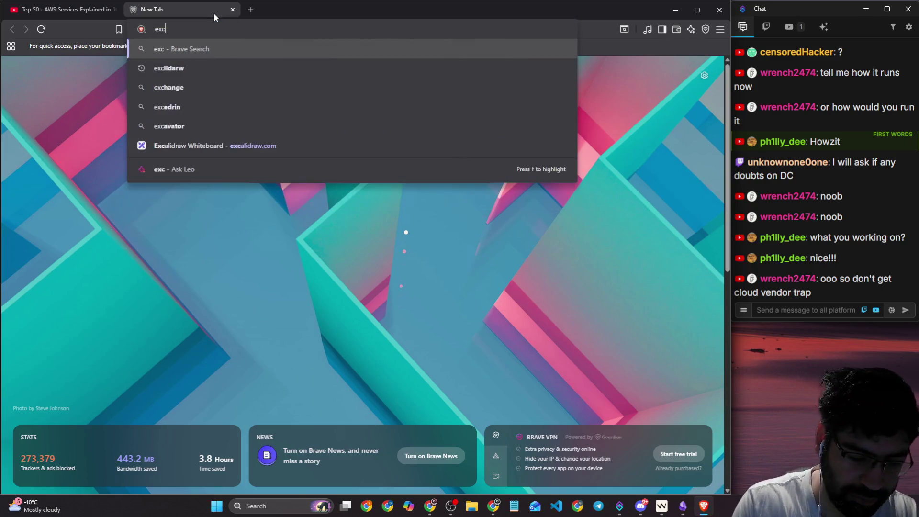
text(lid)
key(Up)
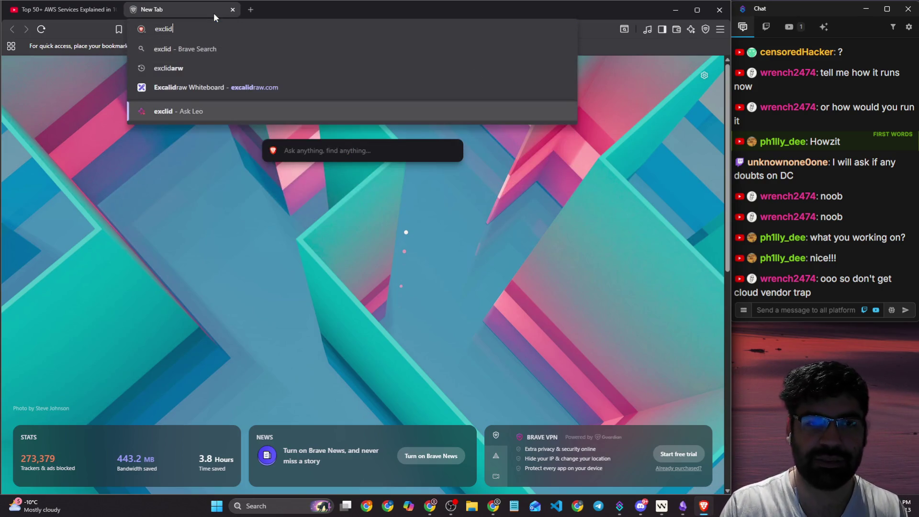
key(Up)
key(Return)
scroll(243, 130, down, 5)
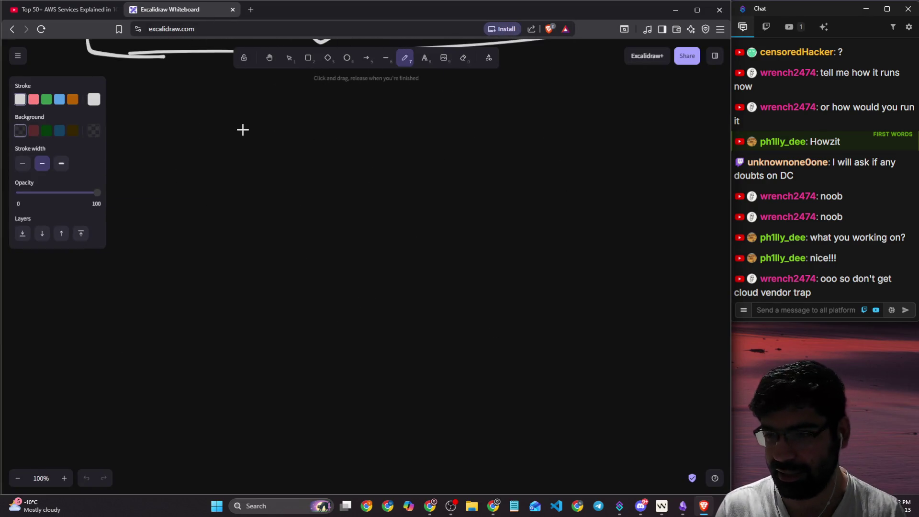
scroll(245, 150, down, 1)
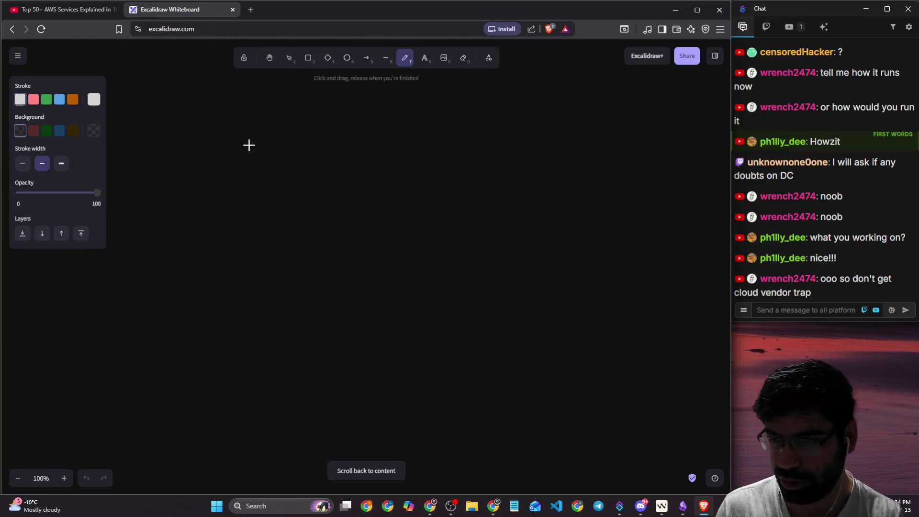
- Draw a large rounded rectangle with a couple of short straight lines inside it
click(309, 58)
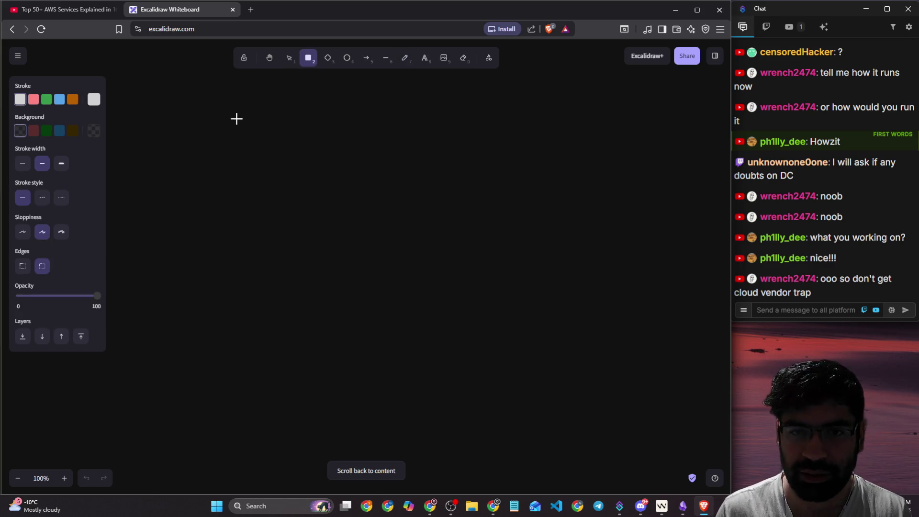
drag(237, 119, 336, 316)
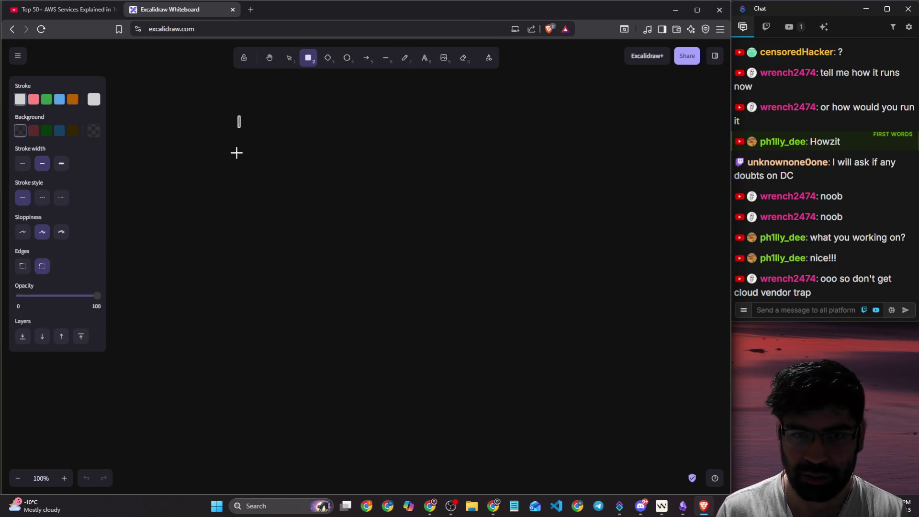
mouse_move(260, 131)
mouse_down()
mouse_move(346, 228)
mouse_move(517, 385)
mouse_move(524, 404)
mouse_up()
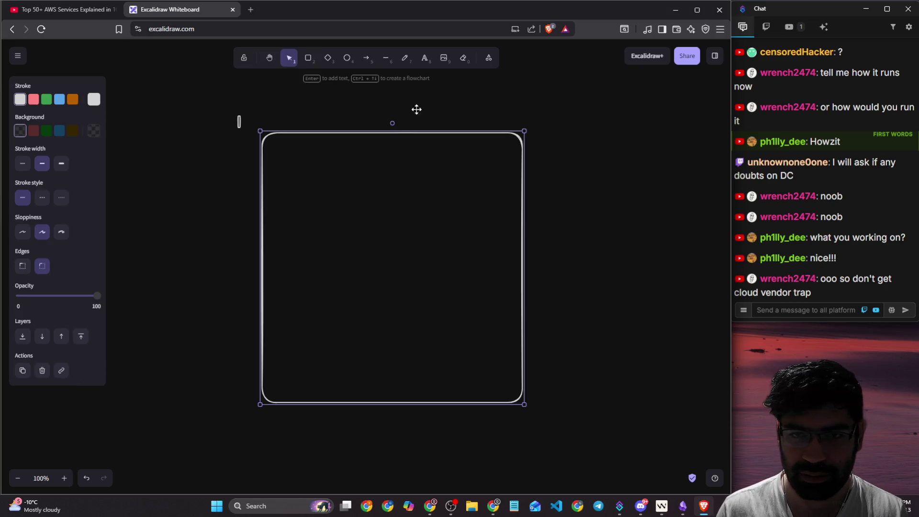
click(460, 63)
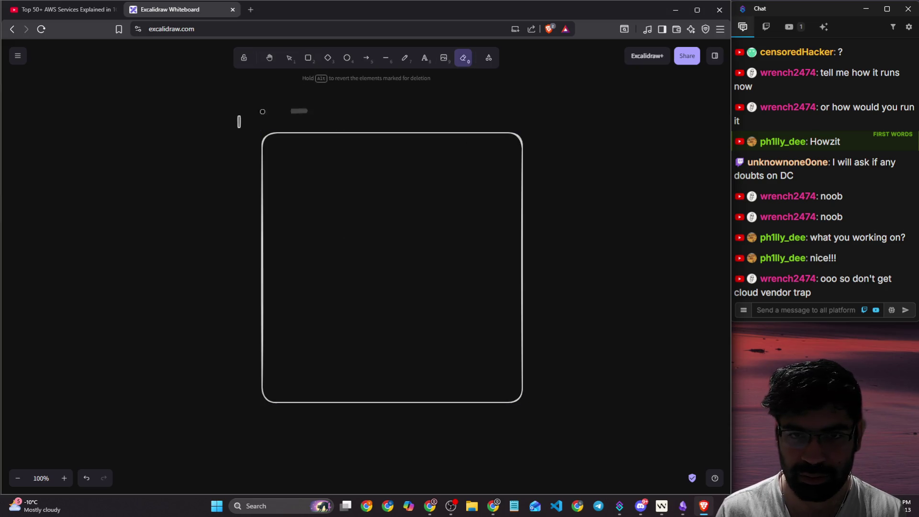
click(385, 58)
drag(302, 173, 331, 175)
click(316, 222)
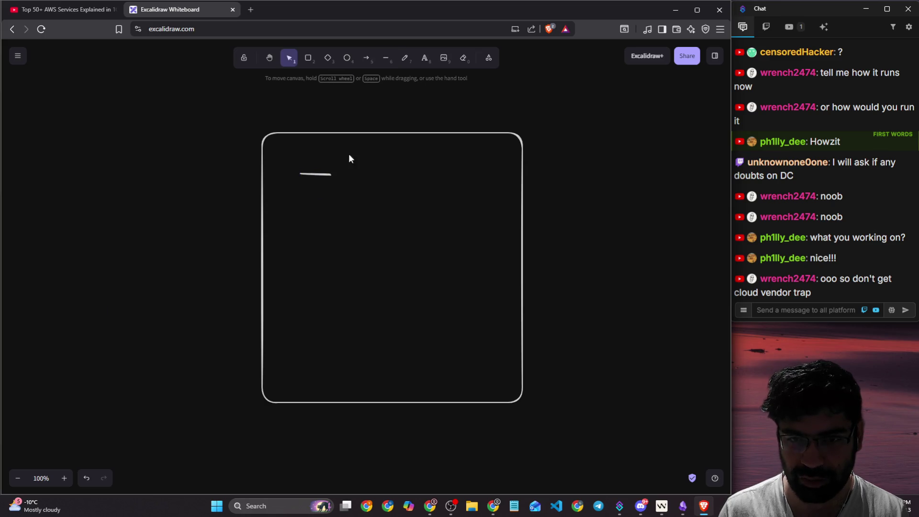
- Freehand a smaller box to the right with plus marks, redone in a thinner stroke
click(405, 58)
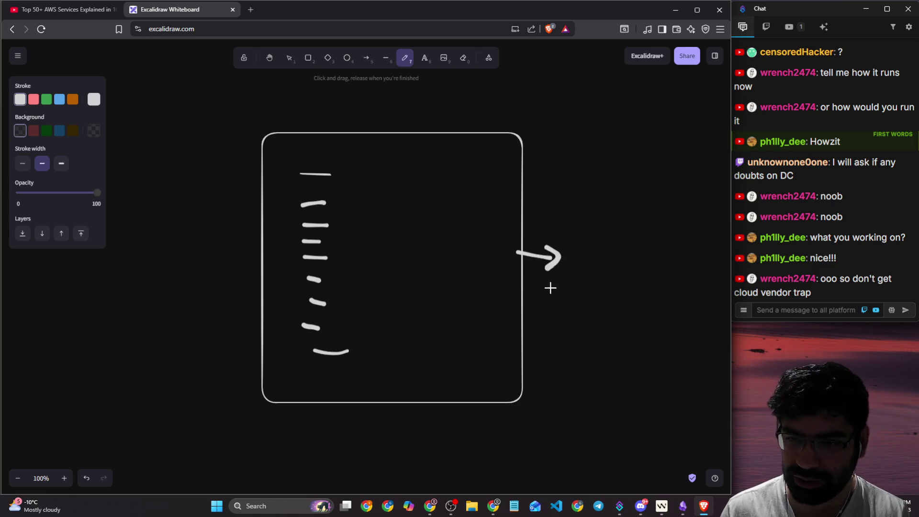
mouse_move(650, 158)
mouse_down()
mouse_move(591, 154)
mouse_move(587, 300)
mouse_move(673, 163)
mouse_move(635, 157)
mouse_up()
drag(602, 216, 643, 210)
drag(623, 229, 651, 227)
mouse_move(595, 194)
mouse_down()
mouse_move(595, 210)
mouse_move(610, 202)
mouse_up()
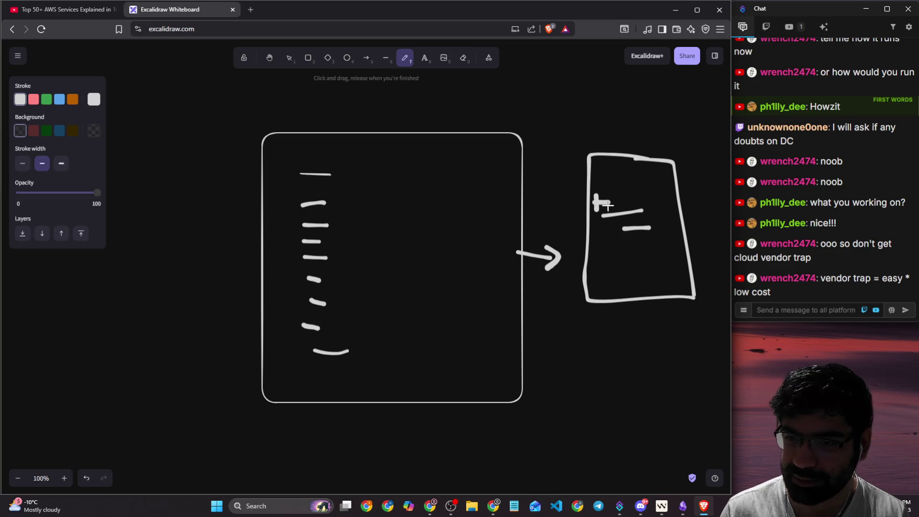
key(ctrl+z)
key(ctrl+z)
key(ctrl+z)
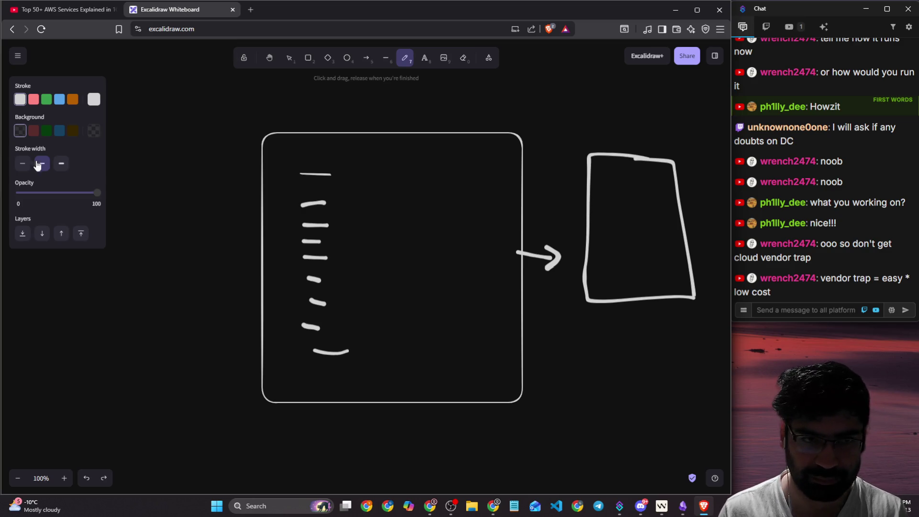
click(22, 164)
mouse_move(605, 193)
mouse_down()
mouse_move(606, 208)
mouse_move(618, 199)
mouse_move(599, 236)
mouse_move(608, 229)
mouse_up()
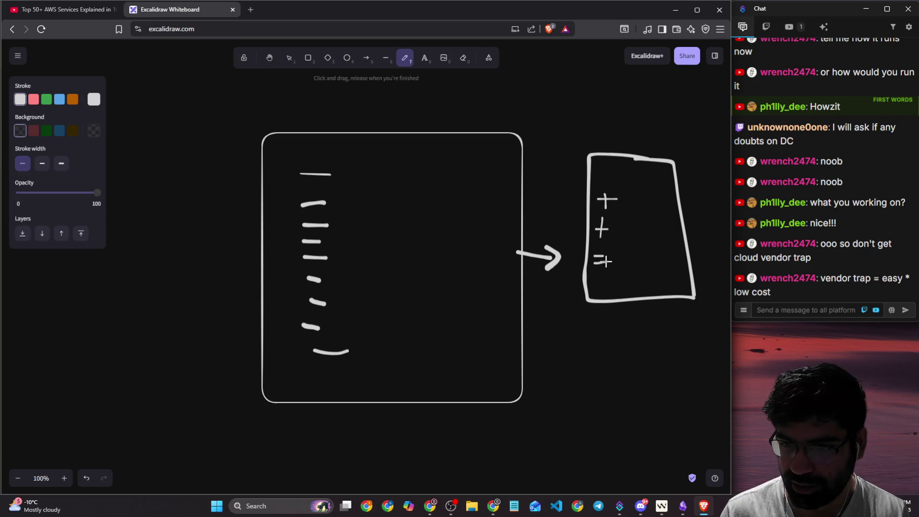
- Add short strokes inside the left box and a check mark above the right box
mouse_move(357, 187)
mouse_down()
mouse_move(371, 183)
mouse_move(362, 209)
mouse_up()
drag(353, 228, 364, 226)
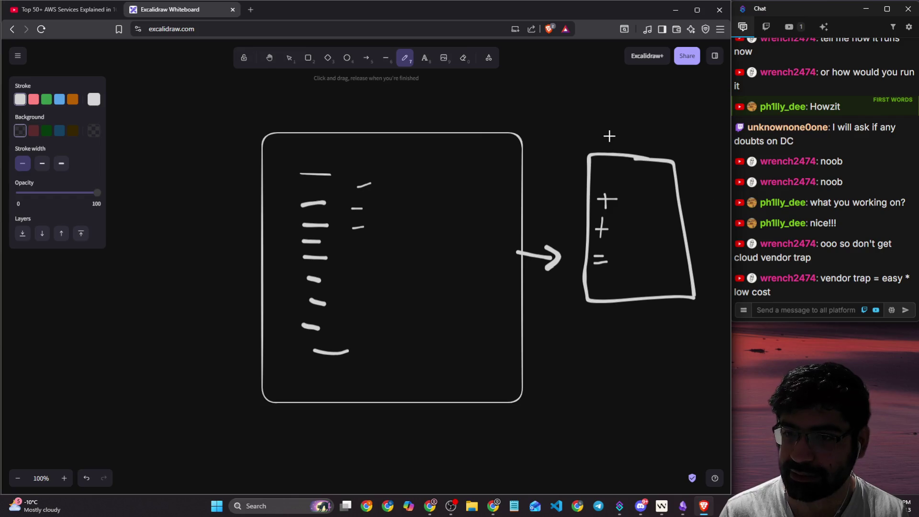
drag(610, 136, 681, 113)
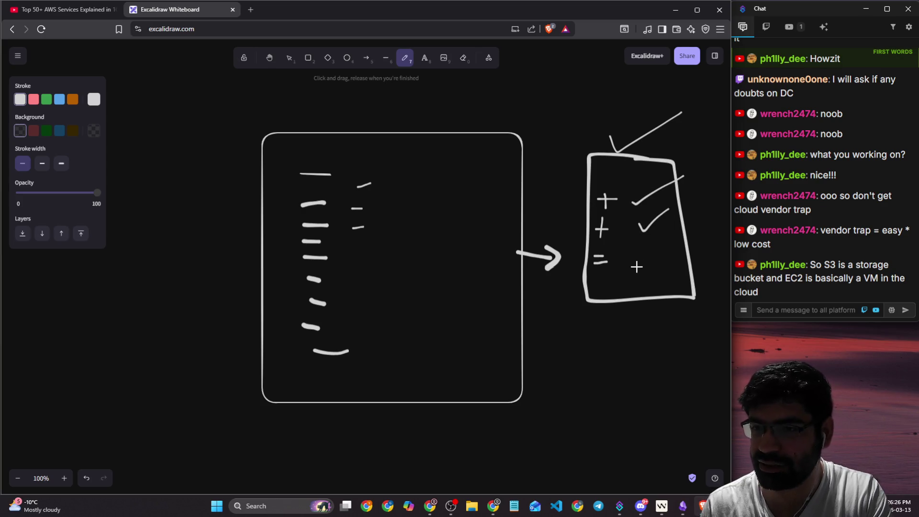
scroll(629, 261, down, 7)
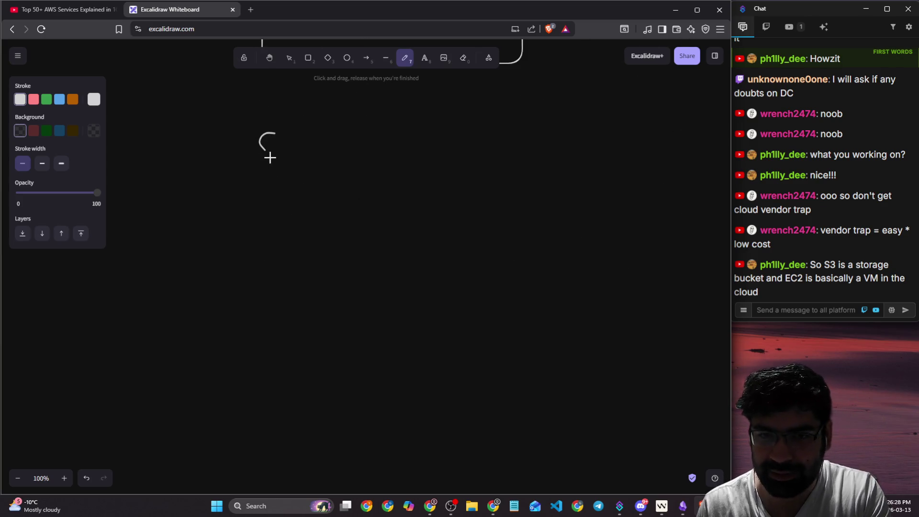
- Extend the check mark and draw a box below S3 with 'Videos' written inside
drag(333, 145, 409, 115)
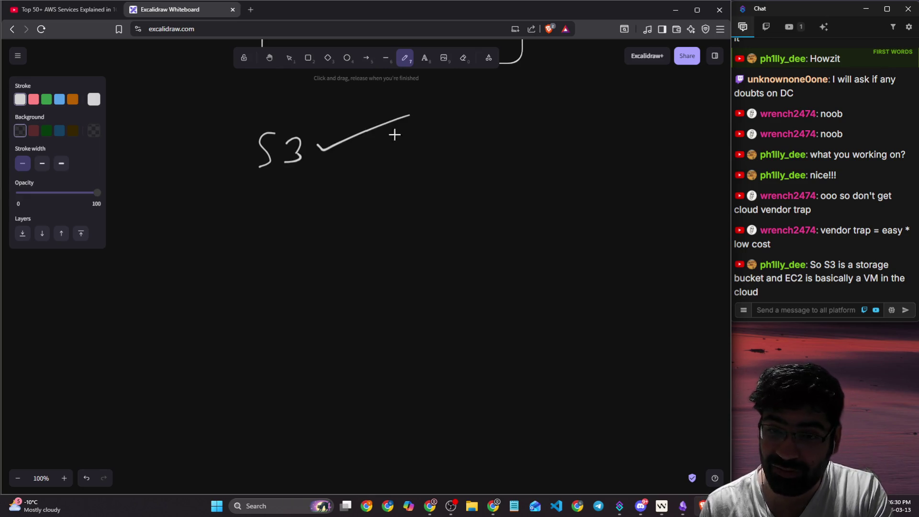
drag(185, 208, 183, 488)
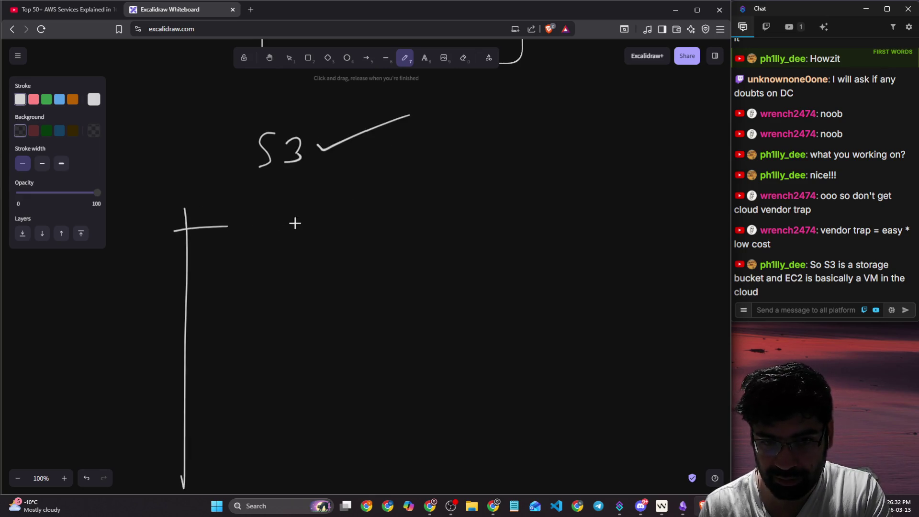
mouse_move(294, 223)
mouse_down()
mouse_move(353, 432)
mouse_move(204, 439)
mouse_up()
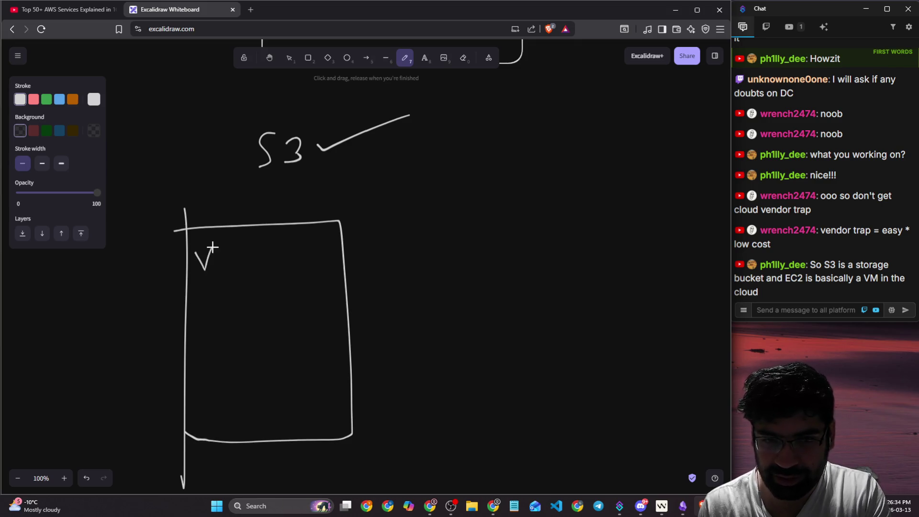
drag(233, 260, 248, 262)
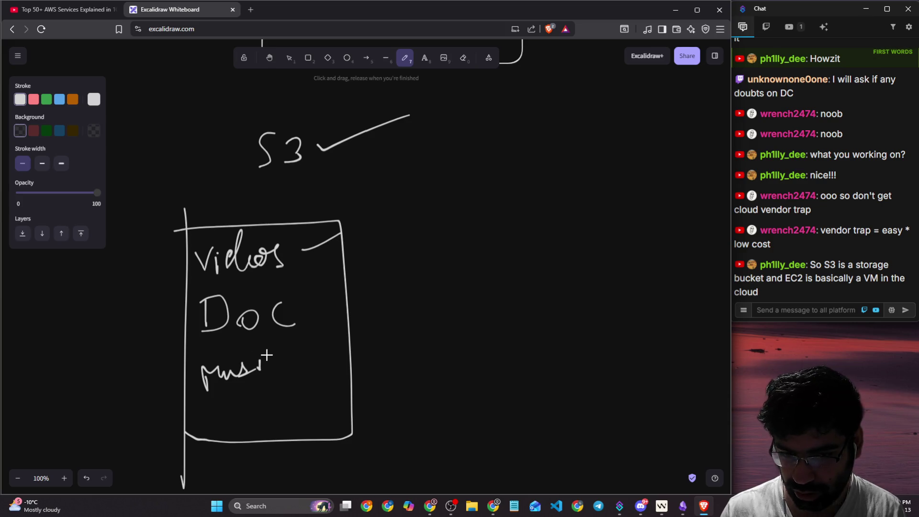
- Draw an arrow from the box to a second box on the right, then open a new tab
drag(354, 301, 435, 293)
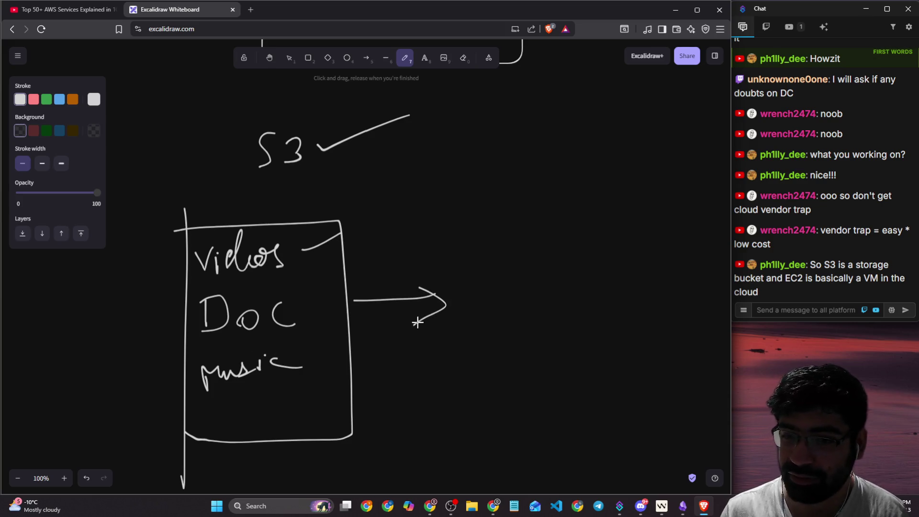
mouse_move(561, 219)
mouse_down()
mouse_move(452, 221)
mouse_move(582, 372)
mouse_up()
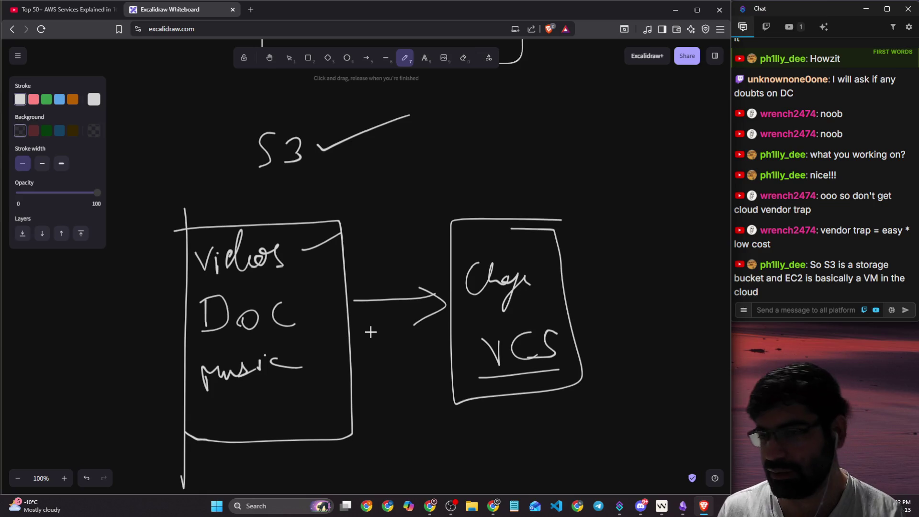
click(250, 9)
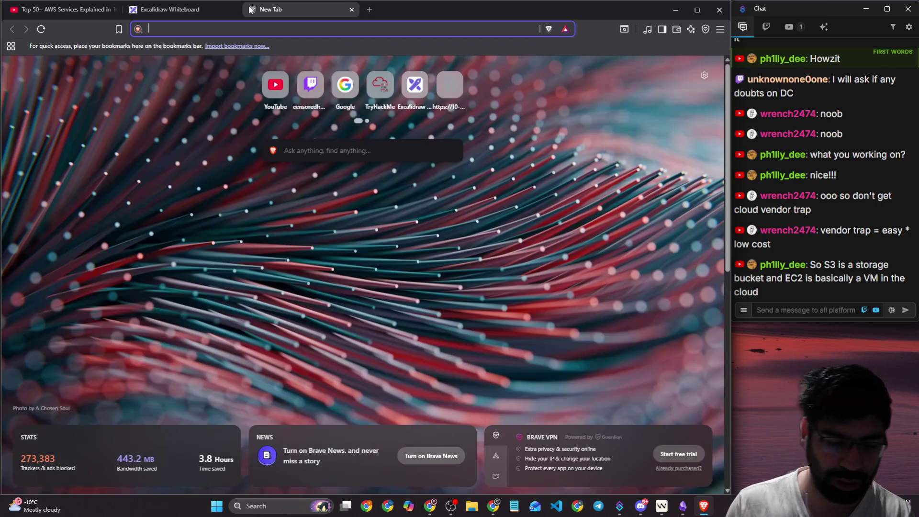
text(s3)
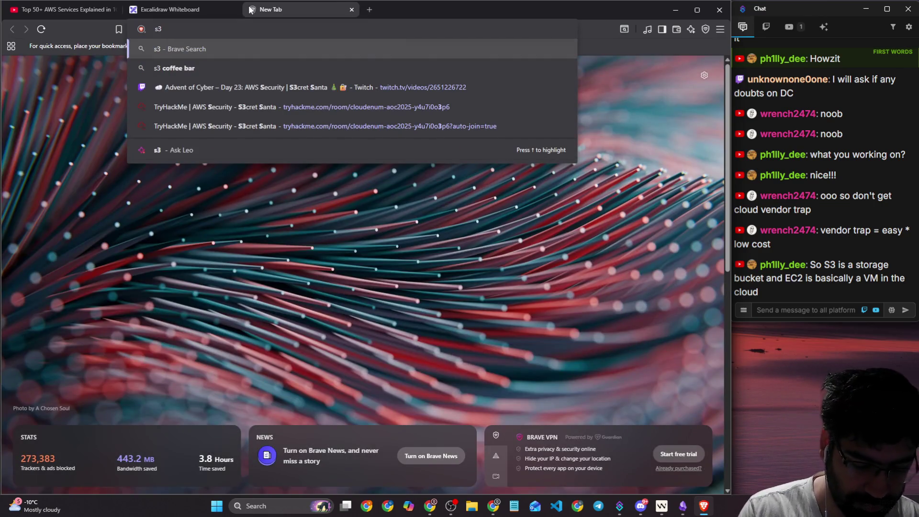
text( version)
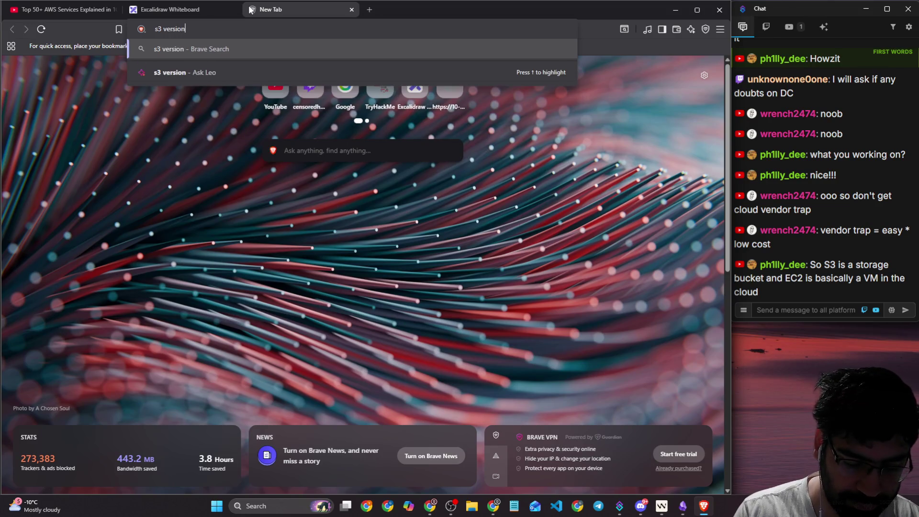
text( images)
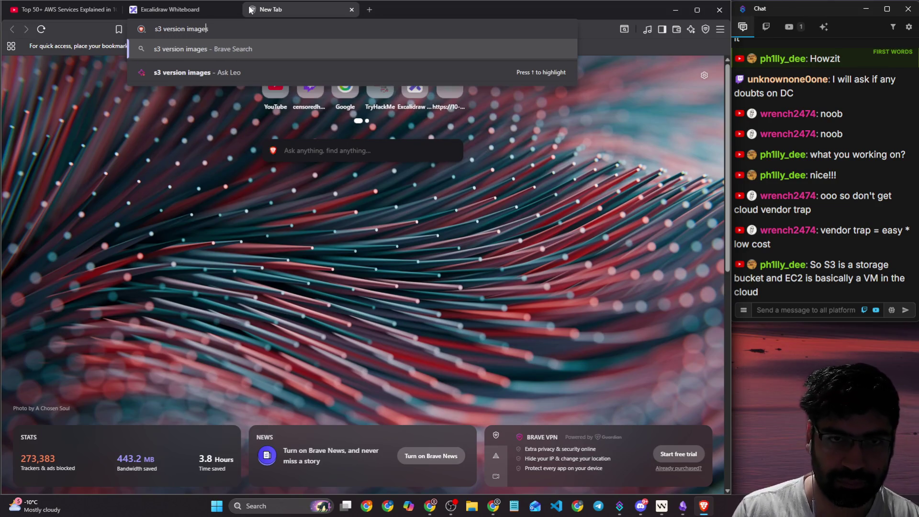
text( of)
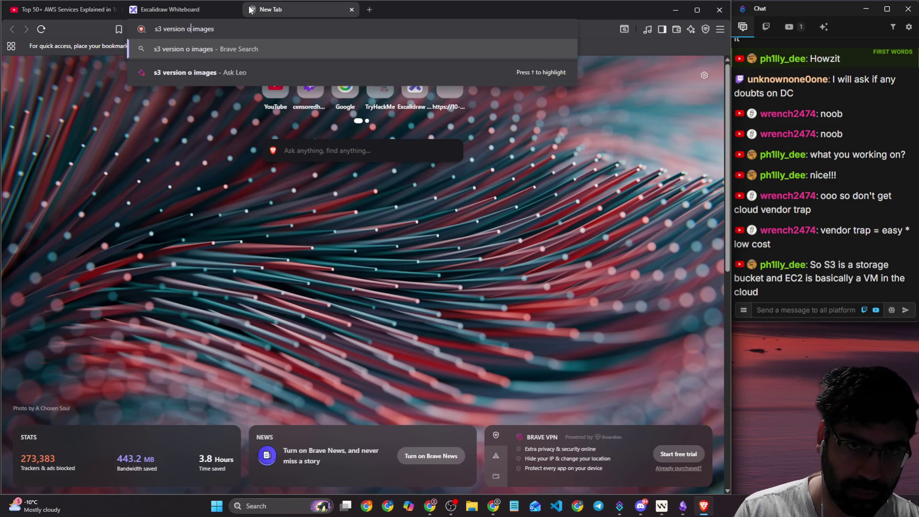
text( files)
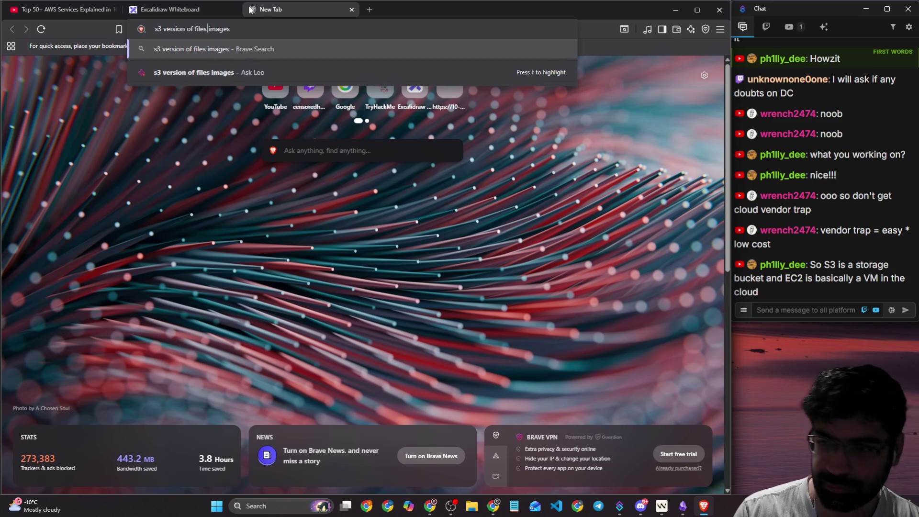
key(Return)
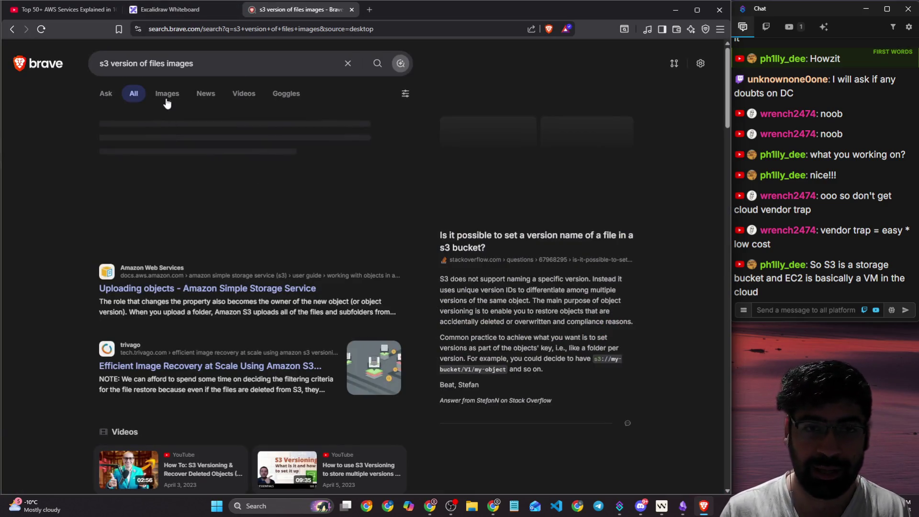
click(167, 96)
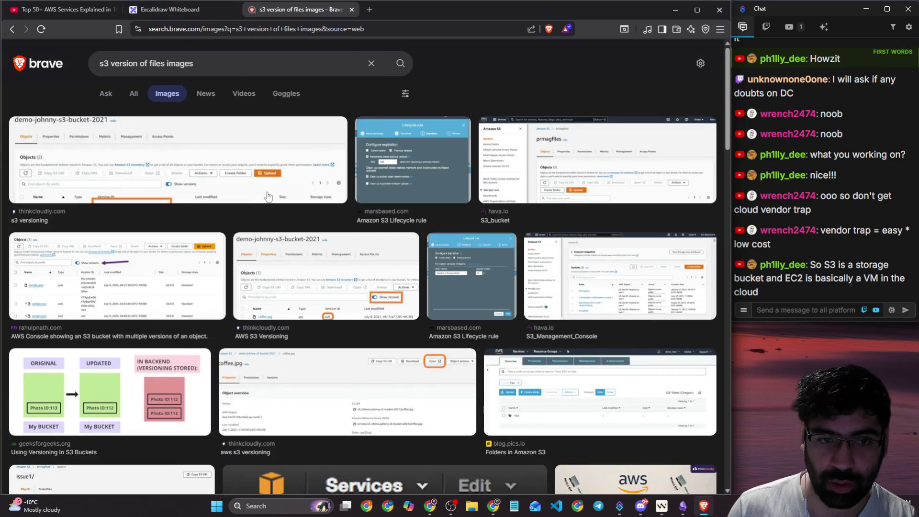
scroll(198, 328, down, 1)
scroll(165, 120, down, 3)
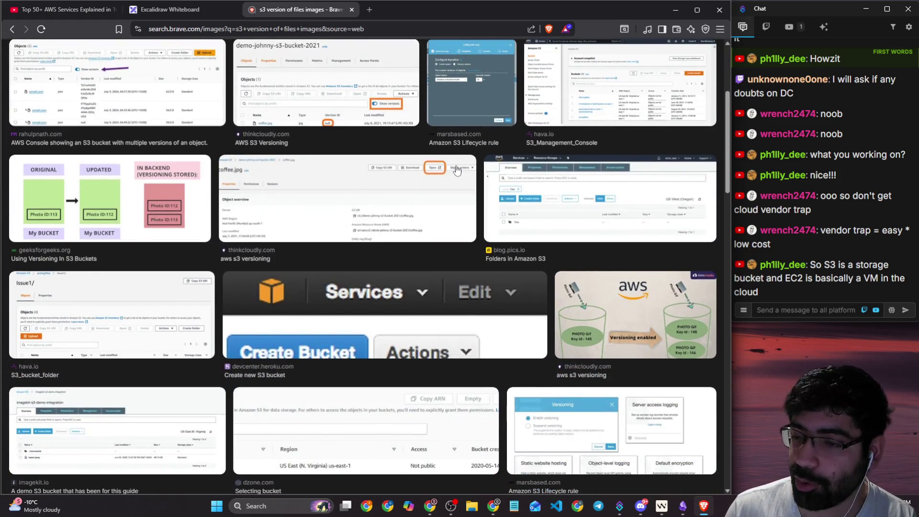
scroll(96, 77, down, 1)
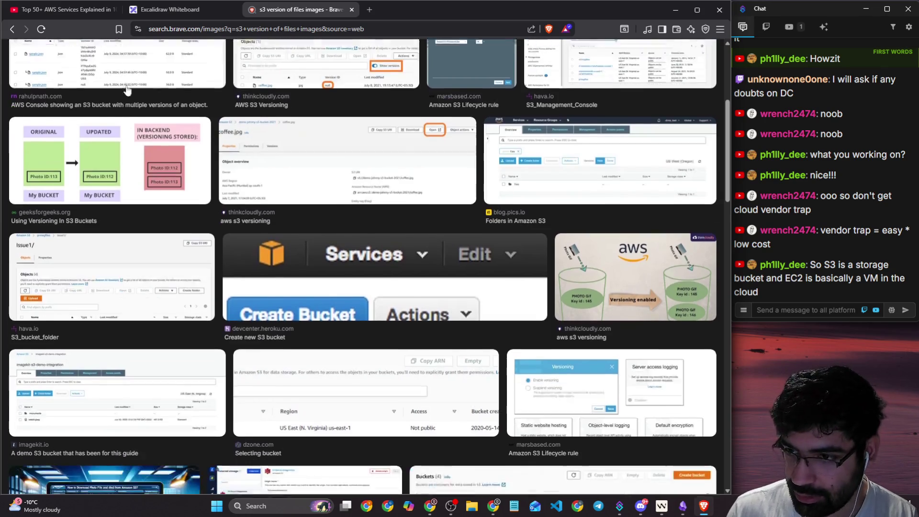
scroll(355, 121, down, 3)
scroll(355, 120, down, 3)
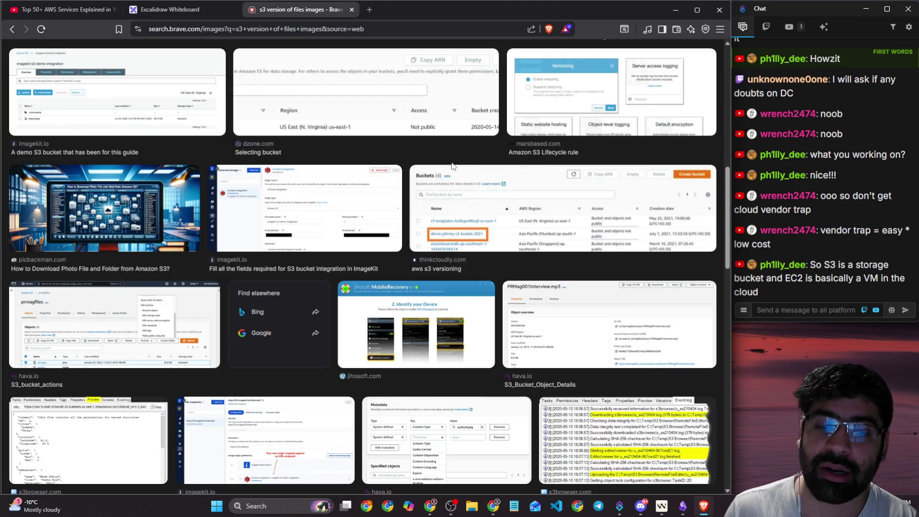
scroll(151, 112, up, 5)
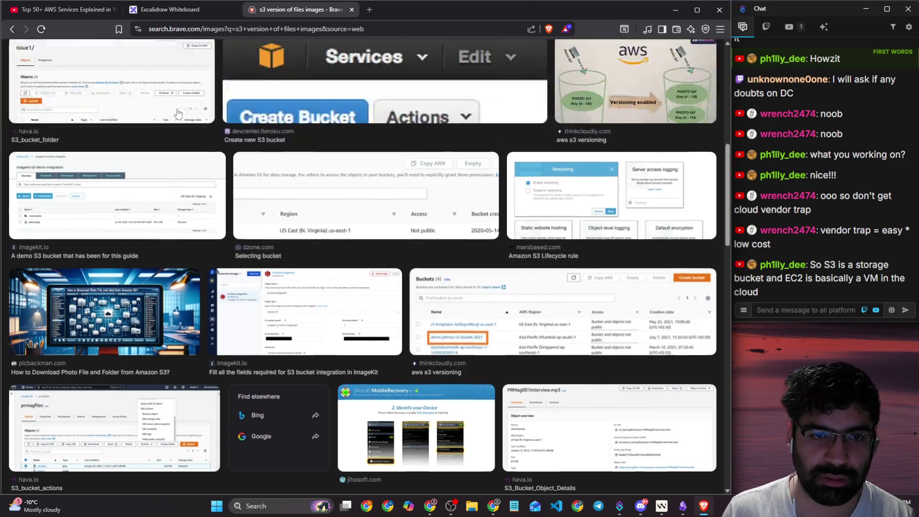
click(148, 84)
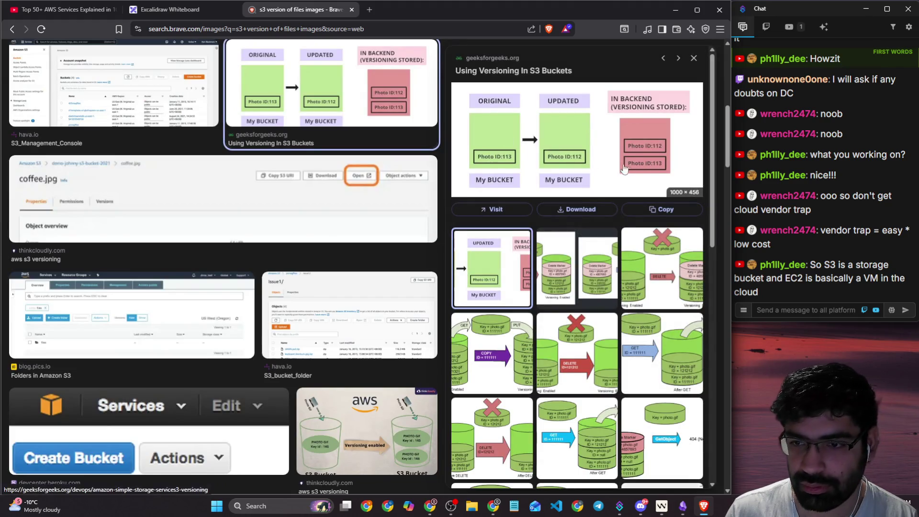
click(576, 268)
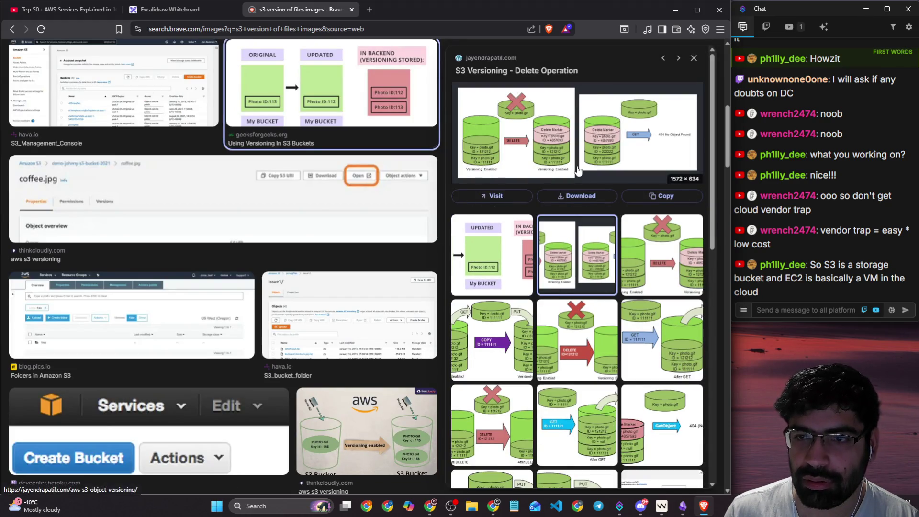
right_click(526, 150)
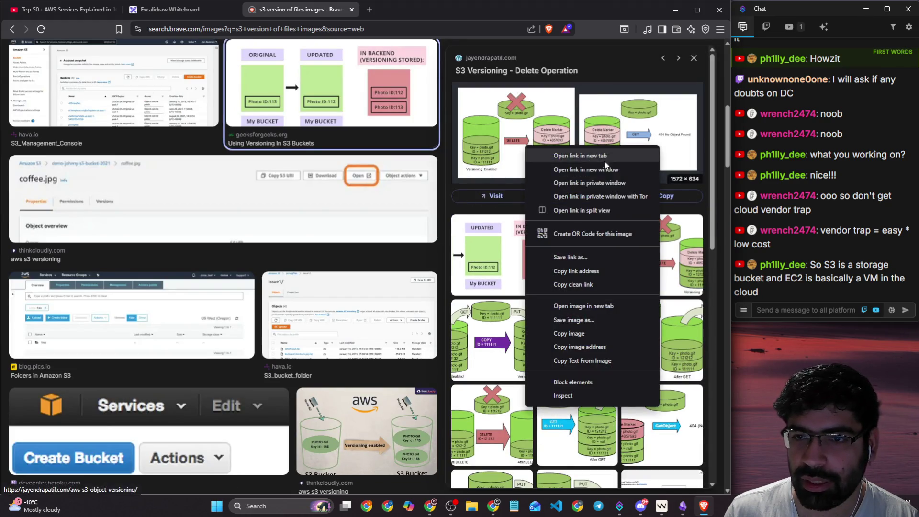
click(574, 301)
click(414, 10)
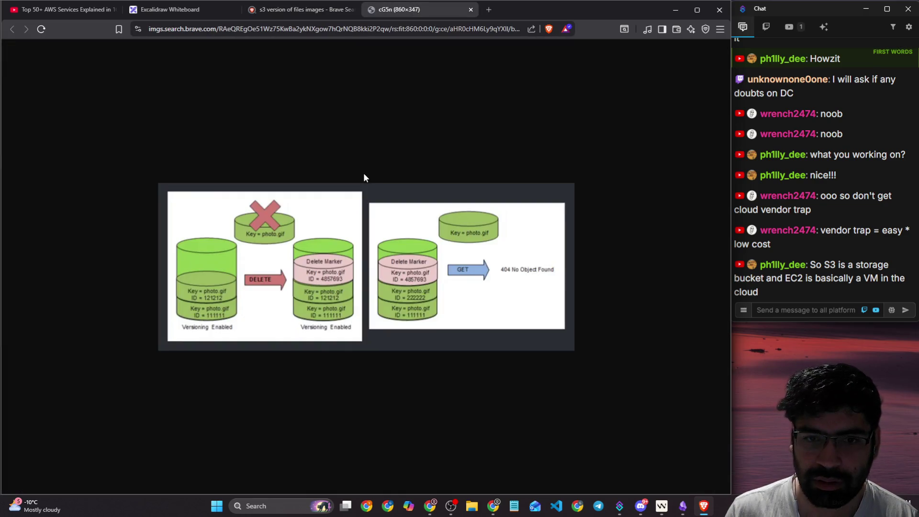
key(ctrl+plus)
key(ctrl+plus)
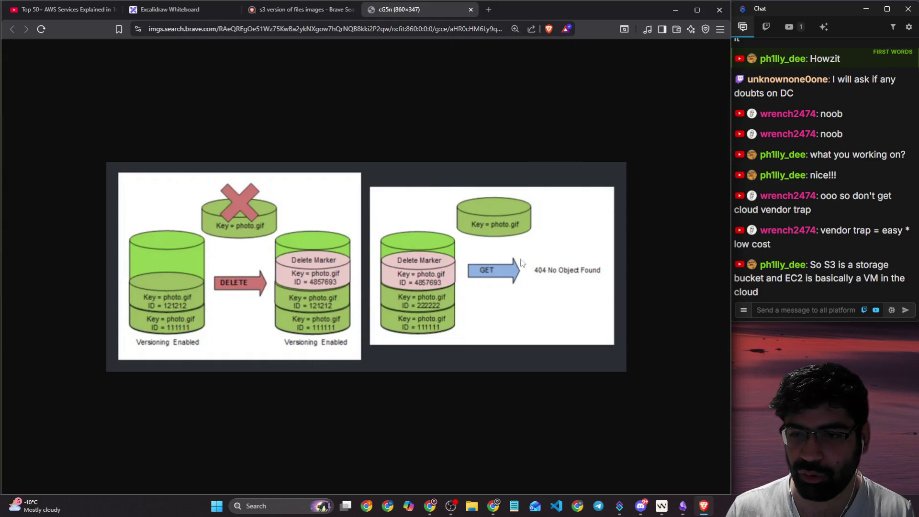
click(471, 10)
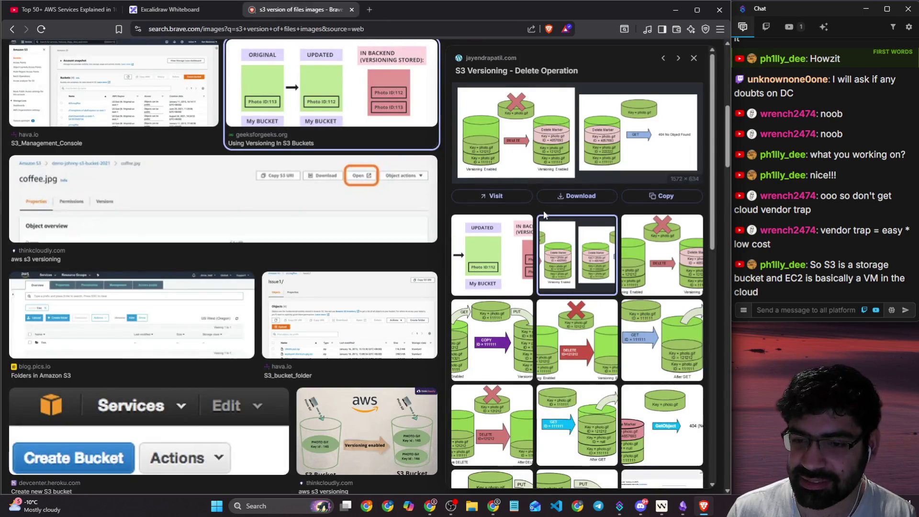
scroll(545, 215, down, 5)
scroll(544, 220, down, 1)
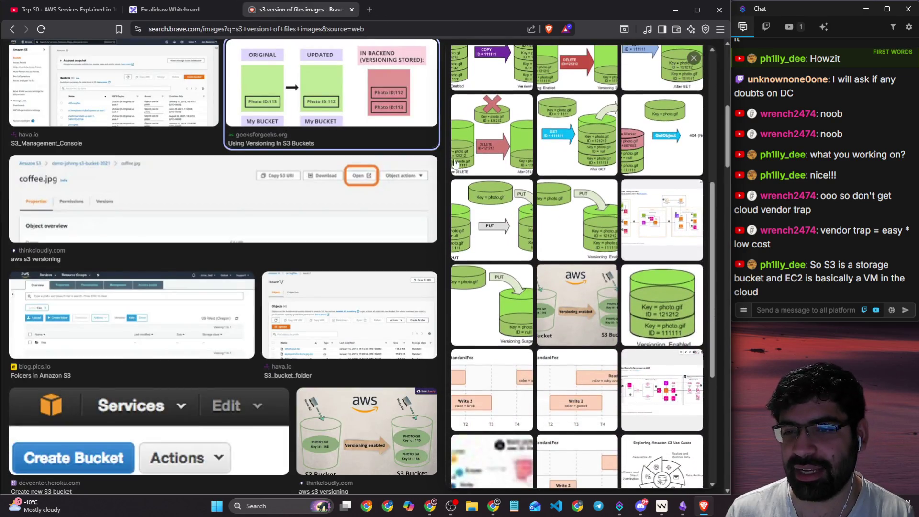
click(593, 323)
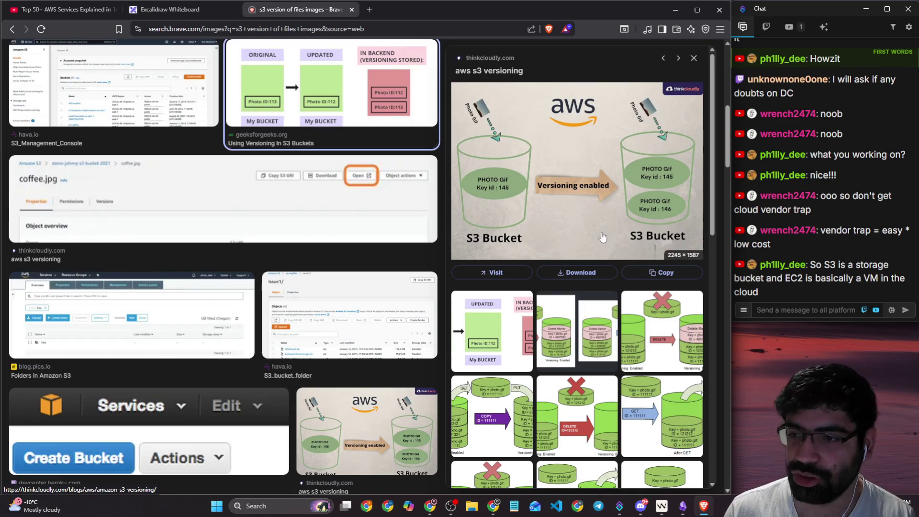
click(351, 10)
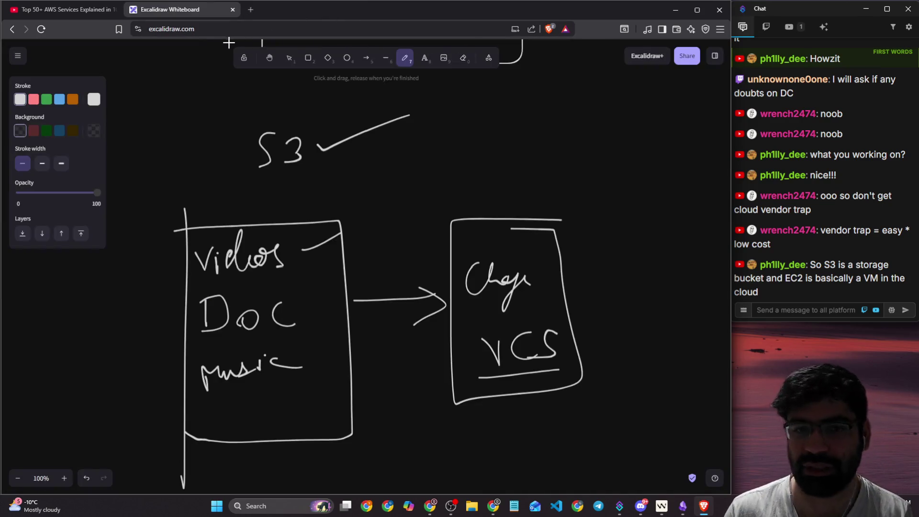
- Play the AWS video past Glacier and stop at '23. Elastic File System' at 5:24
click(77, 14)
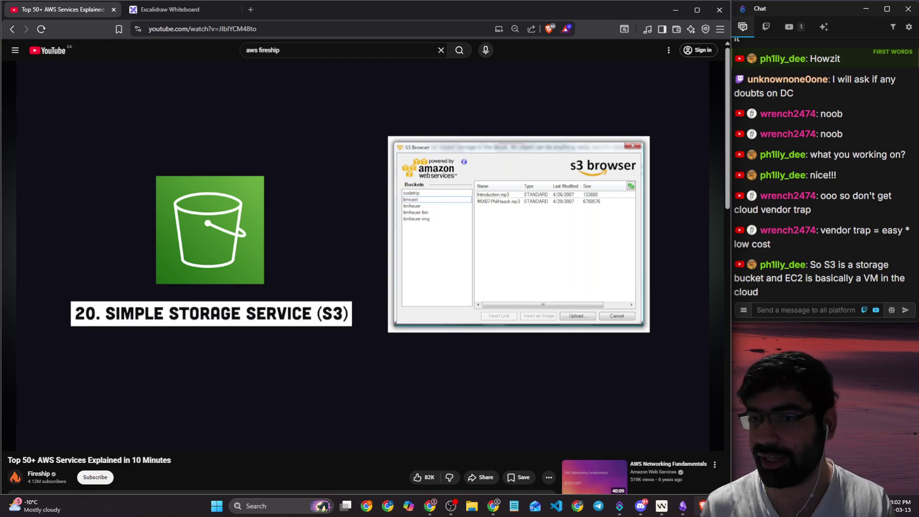
click(449, 240)
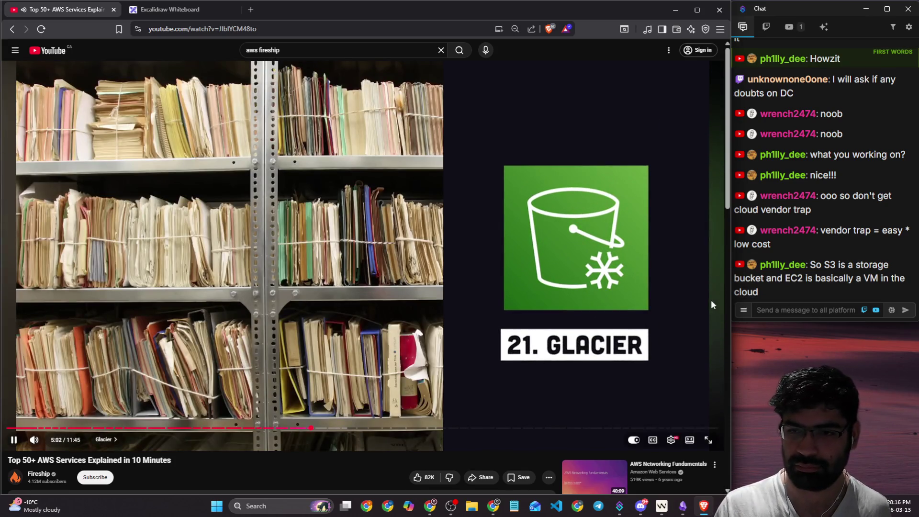
click(710, 300)
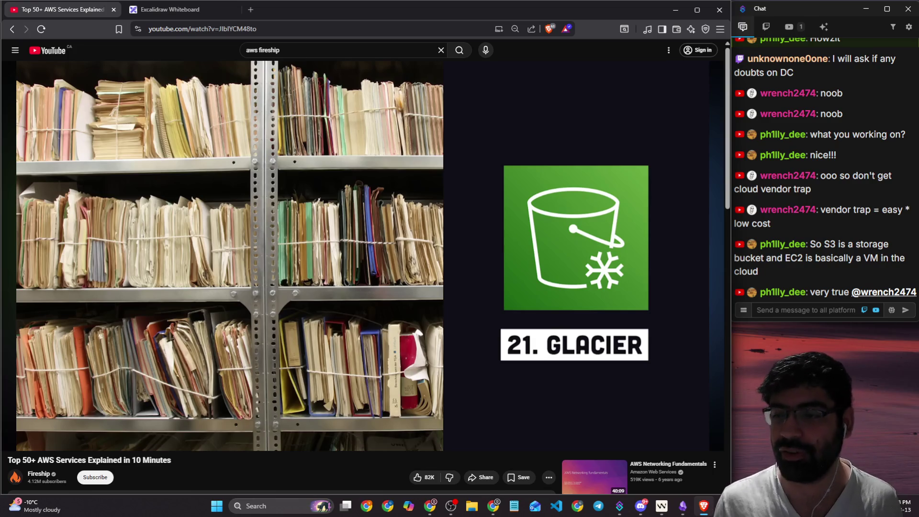
click(622, 263)
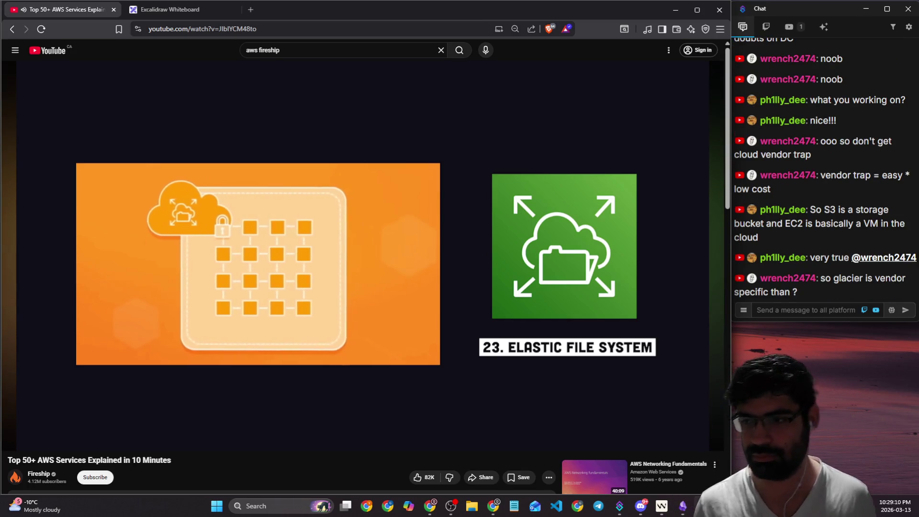
click(561, 213)
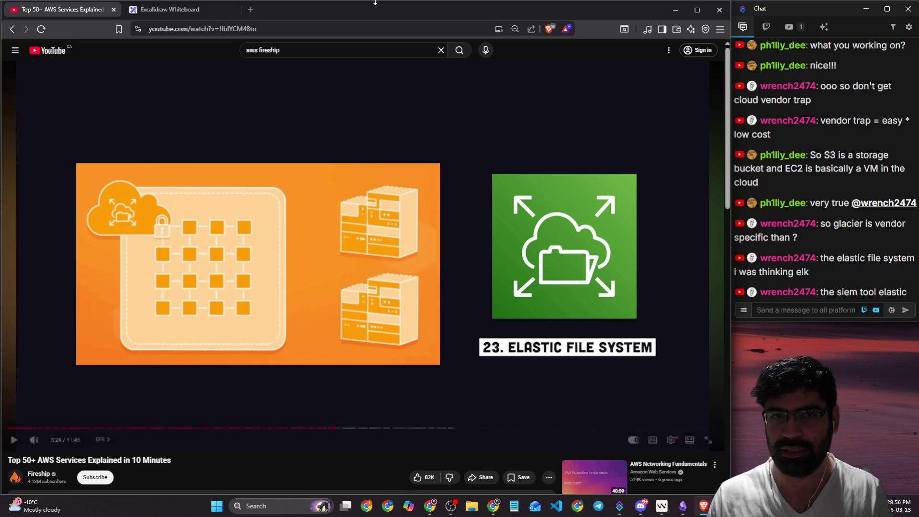
- Open a new blank tab, leaving the video paused on Elastic File System
click(249, 10)
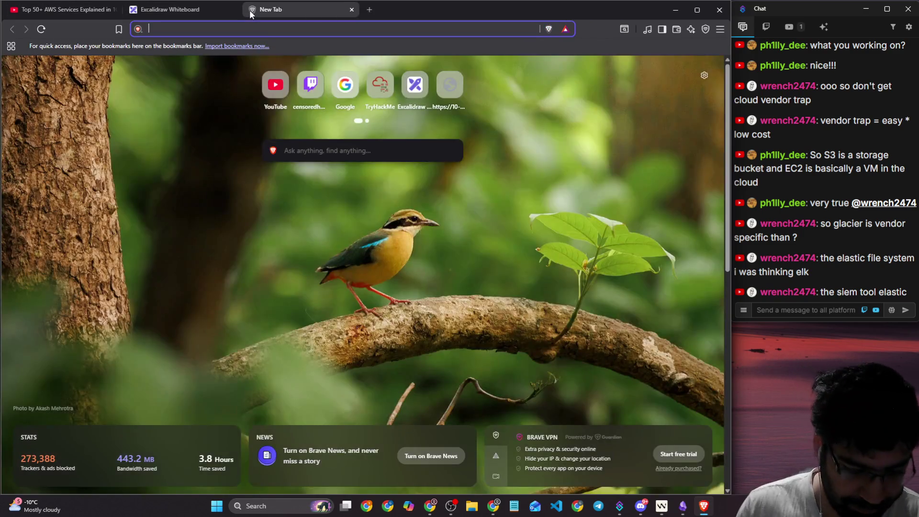
- Search 'elasticity in cloud', view image results, then refine to 'elasticity in cloud computing'
text(elast)
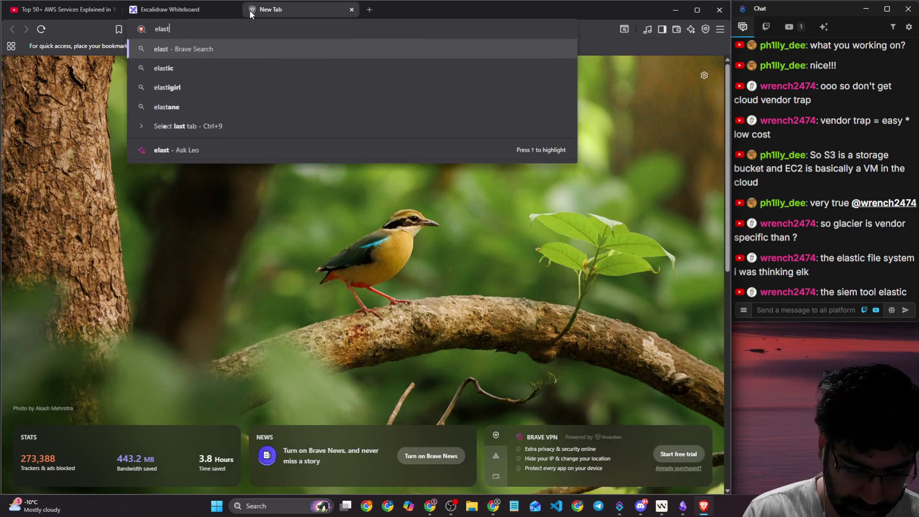
text(icity in cloud)
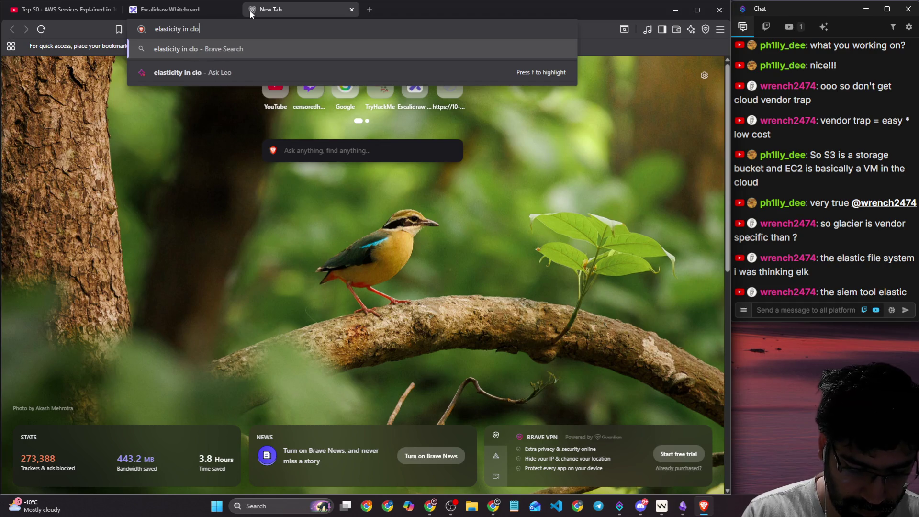
key(Return)
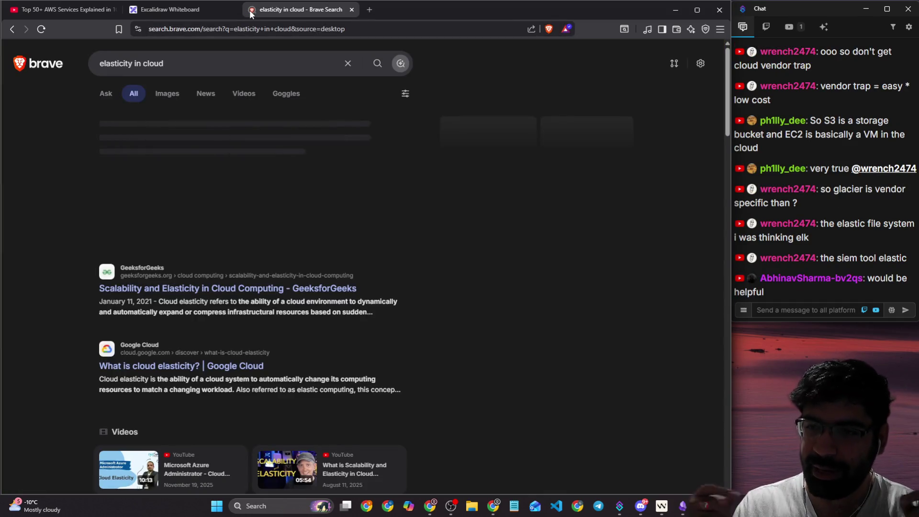
click(177, 96)
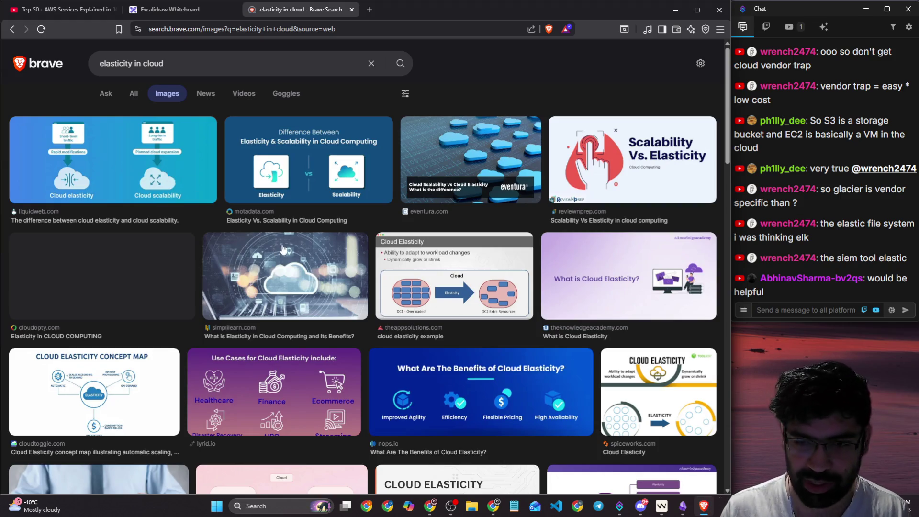
click(203, 63)
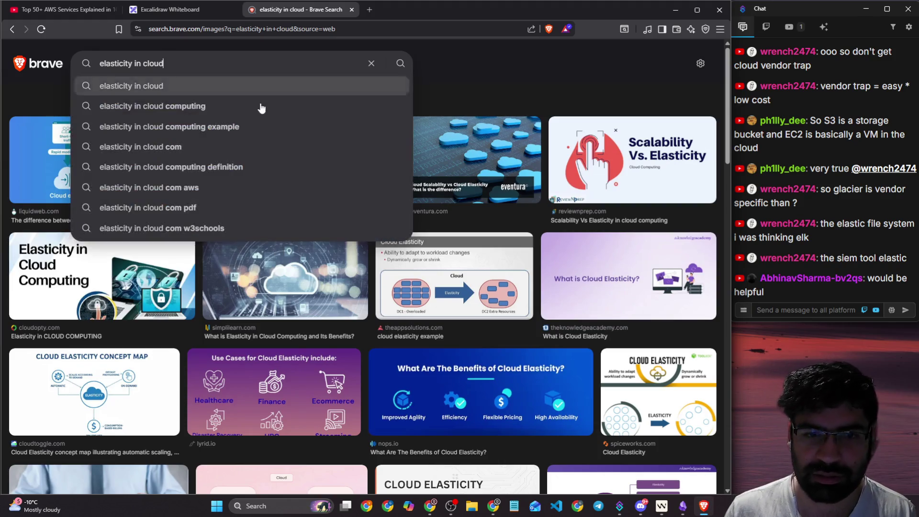
key(Escape)
click(131, 67)
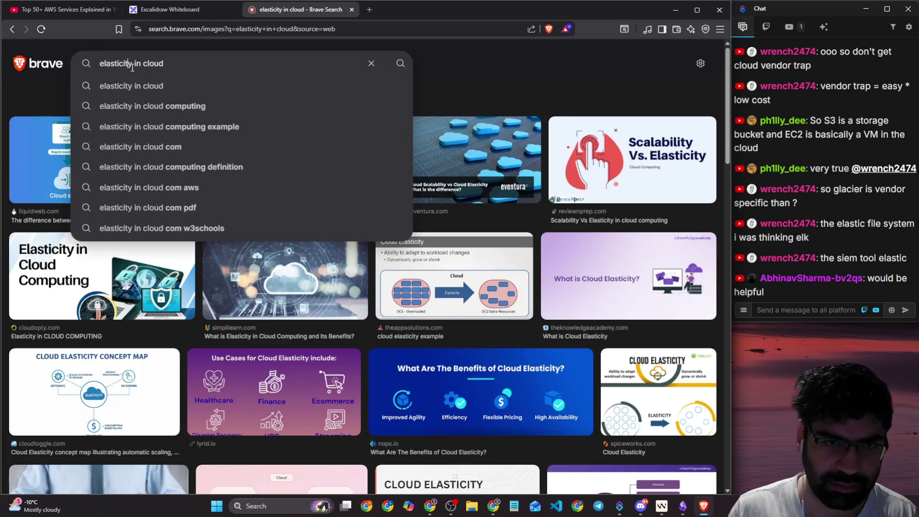
click(169, 106)
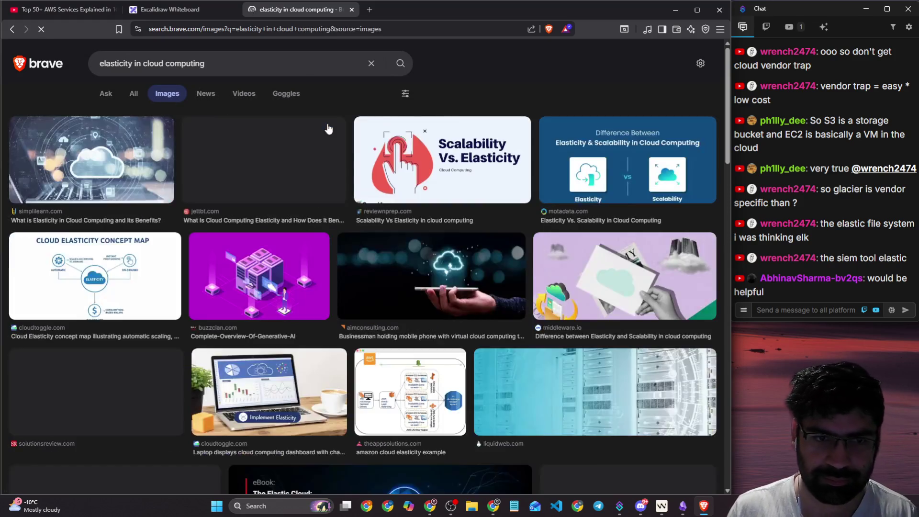
- Narrow to 'elasticity in cloud computing example', view its web results, then close the search tab
click(238, 56)
click(153, 102)
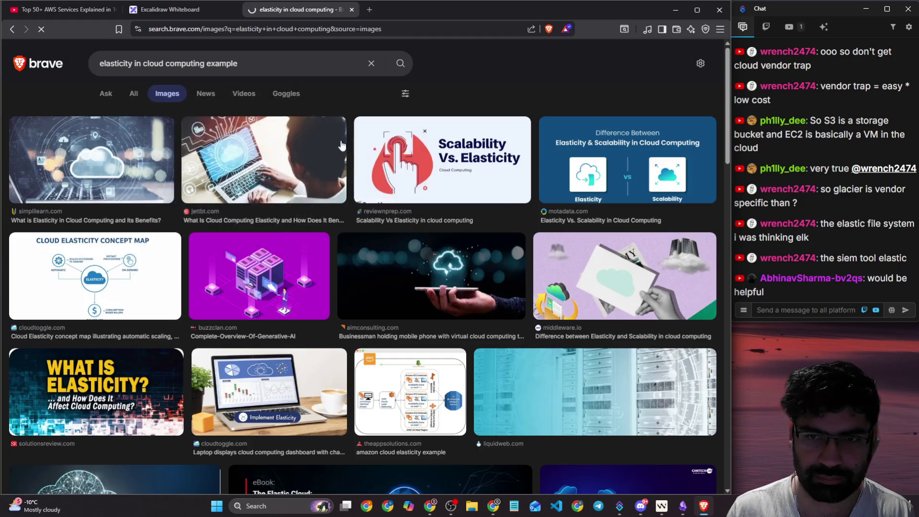
scroll(152, 220, down, 4)
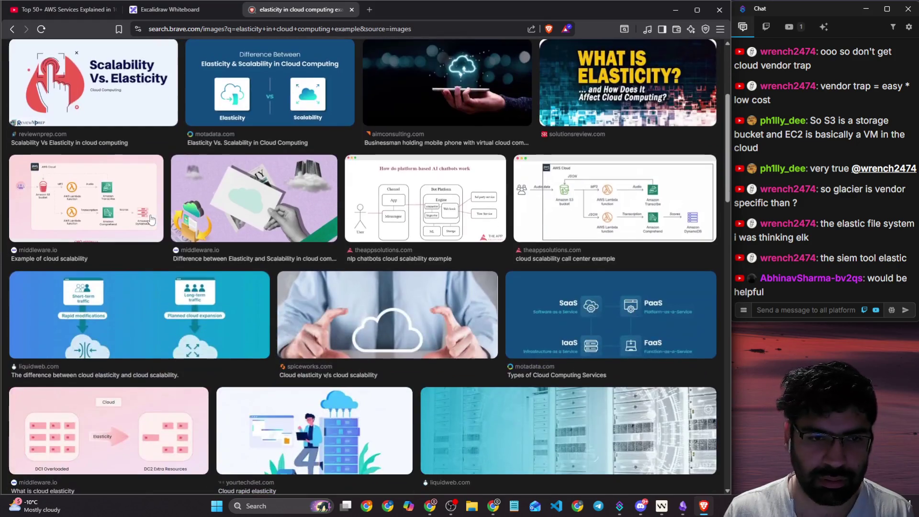
scroll(336, 227, down, 6)
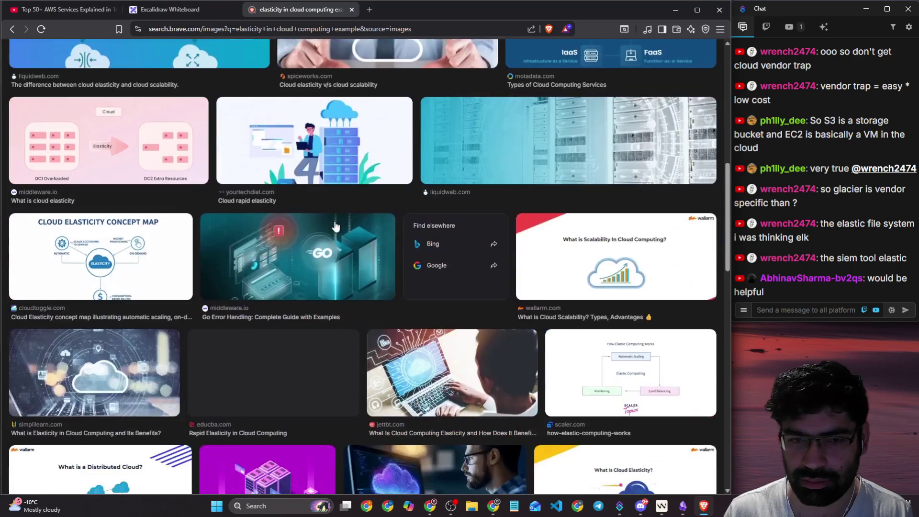
scroll(123, 232, up, 10)
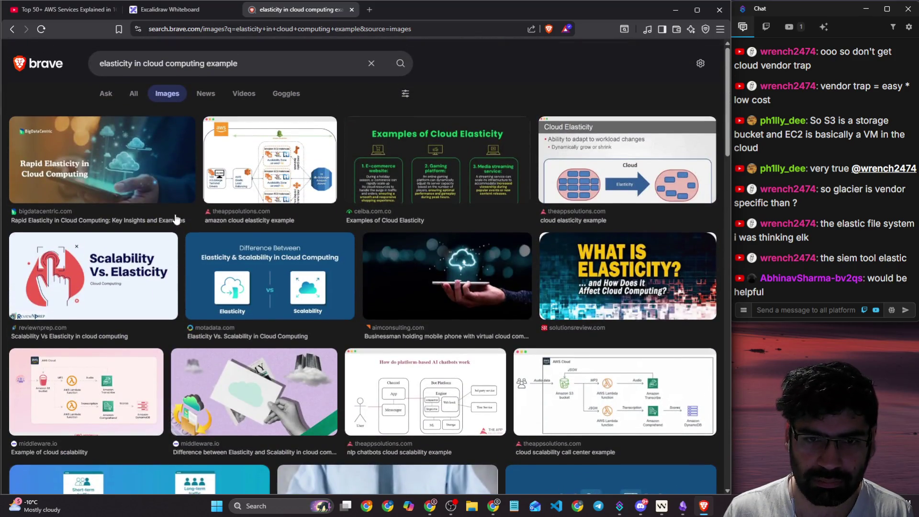
click(133, 93)
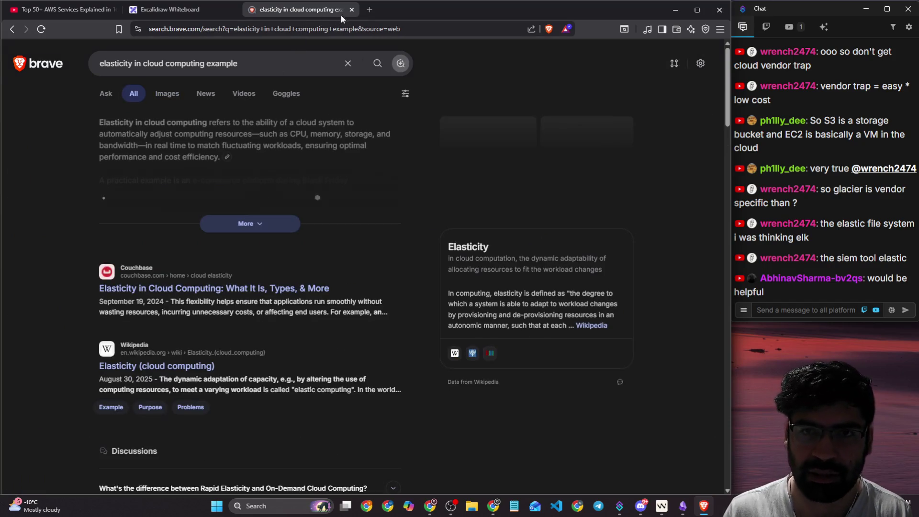
click(351, 10)
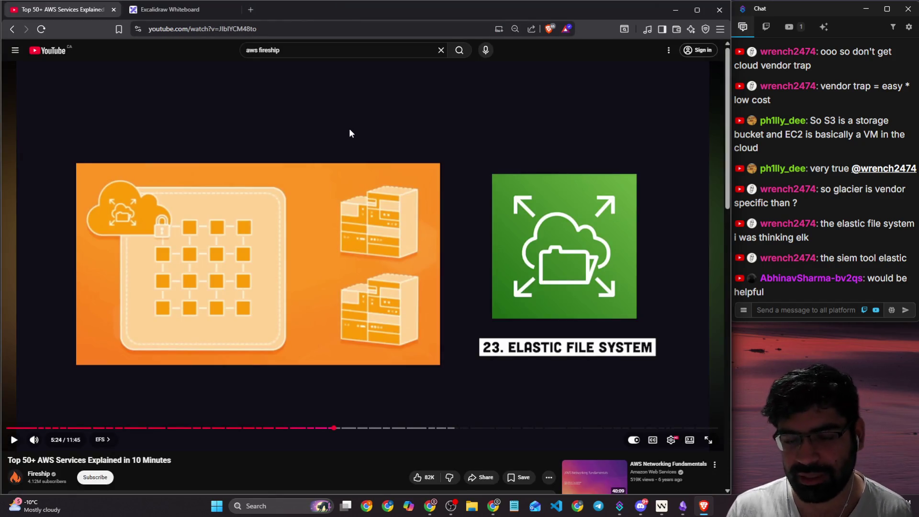
- Resume the video from Elastic File System and pause on the DATABASE title card
key(space)
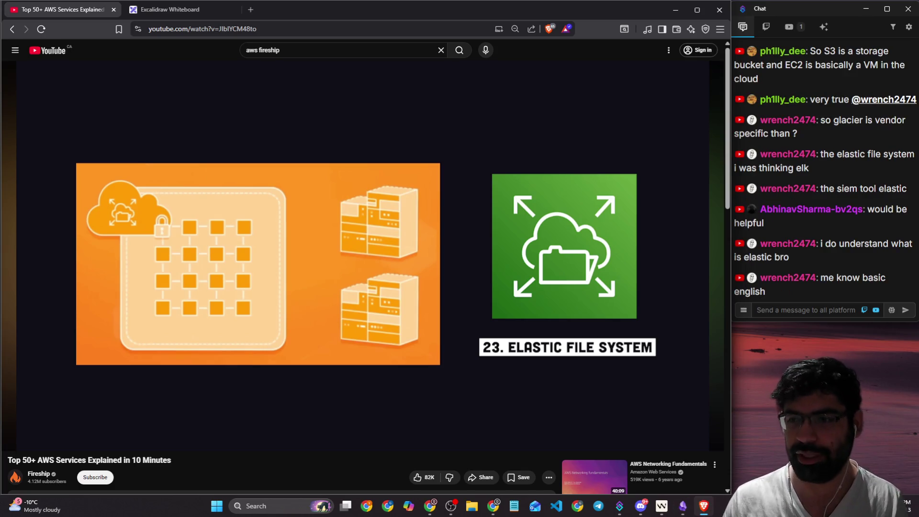
mouse_move(391, 128)
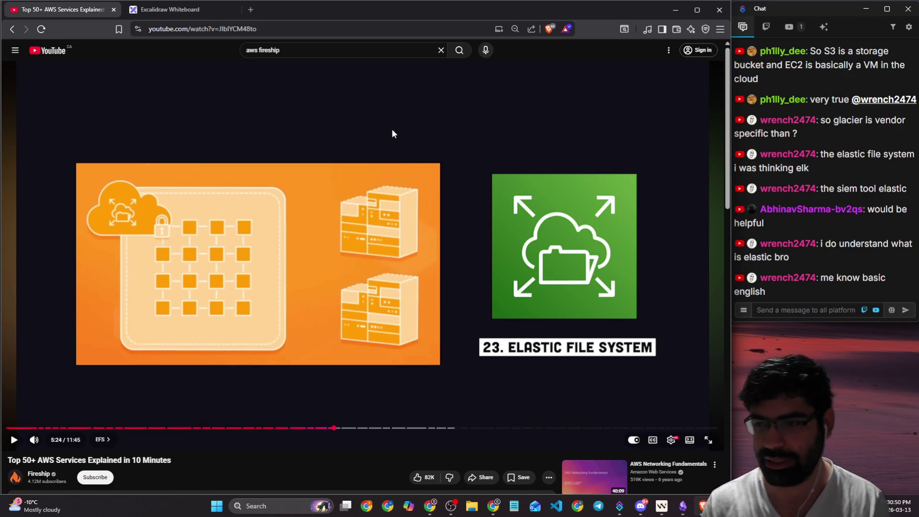
click(401, 158)
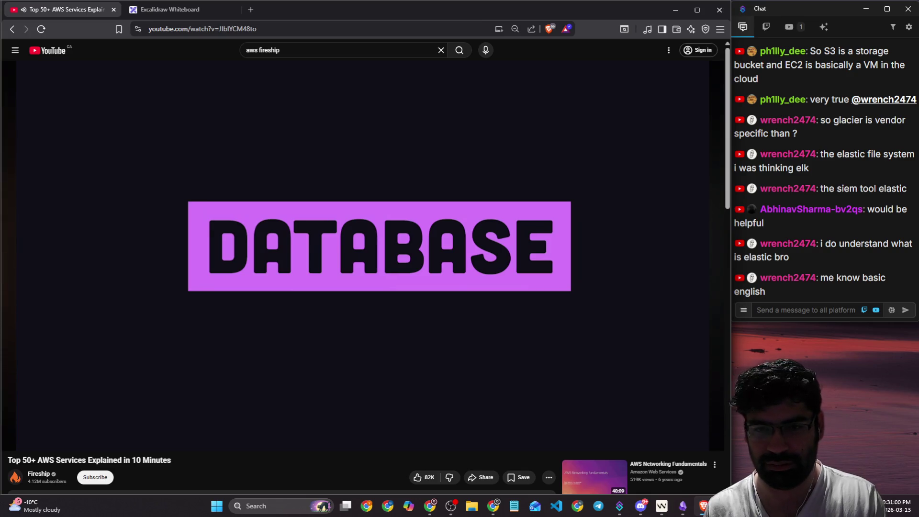
click(402, 151)
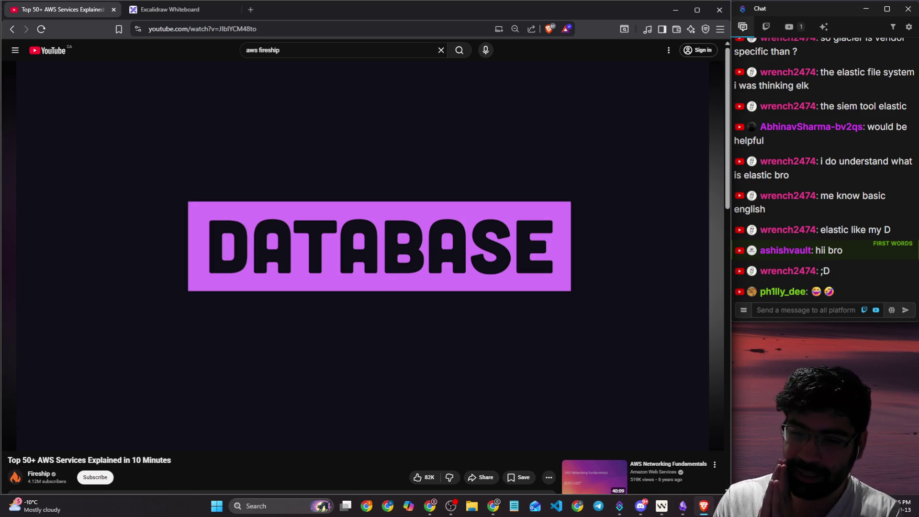
- Play through DynamoDB, jump back 5 seconds on its drawbacks, and continue to '26. Document DB'
mouse_move(401, 146)
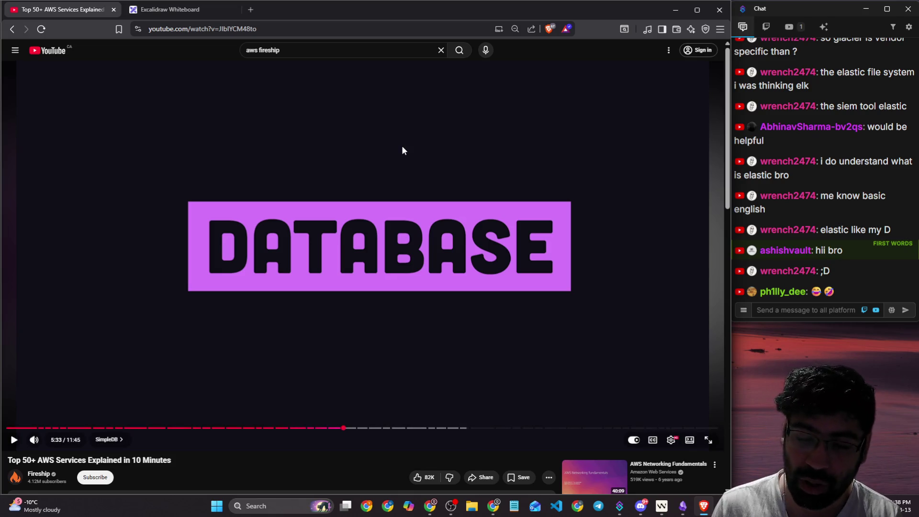
click(405, 147)
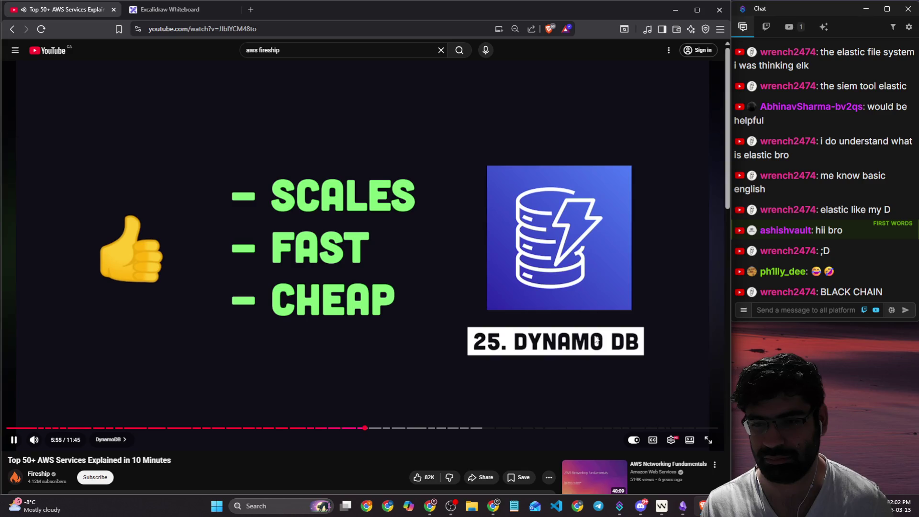
click(596, 340)
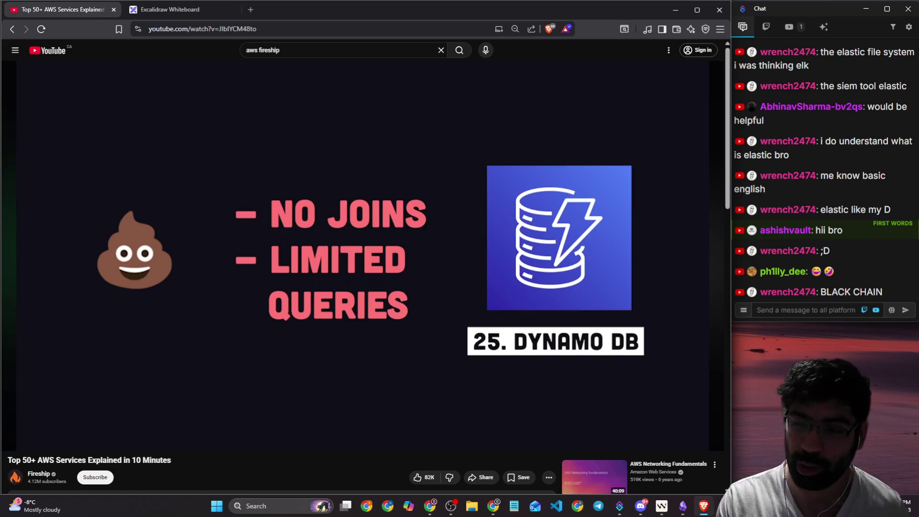
key(Left)
click(596, 340)
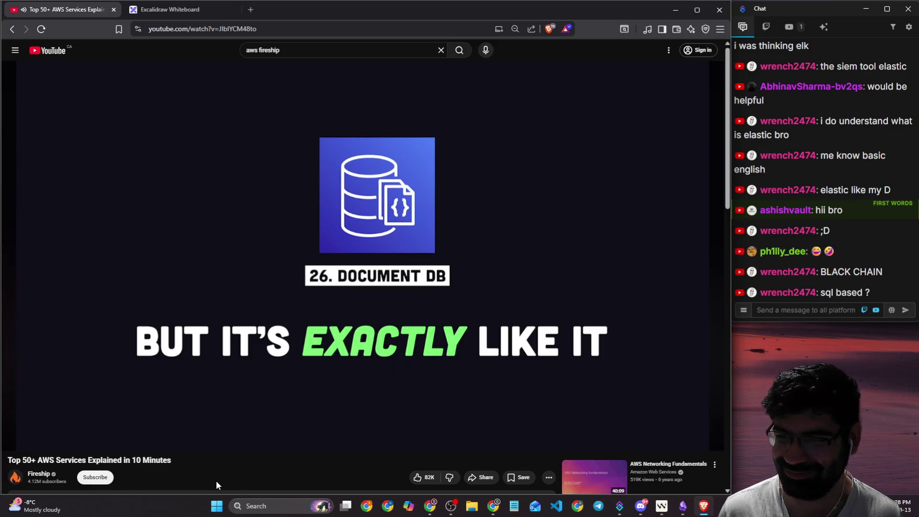
- Pause the AWS video on Document DB, then resume it through to the RDS slide
click(187, 422)
mouse_move(579, 331)
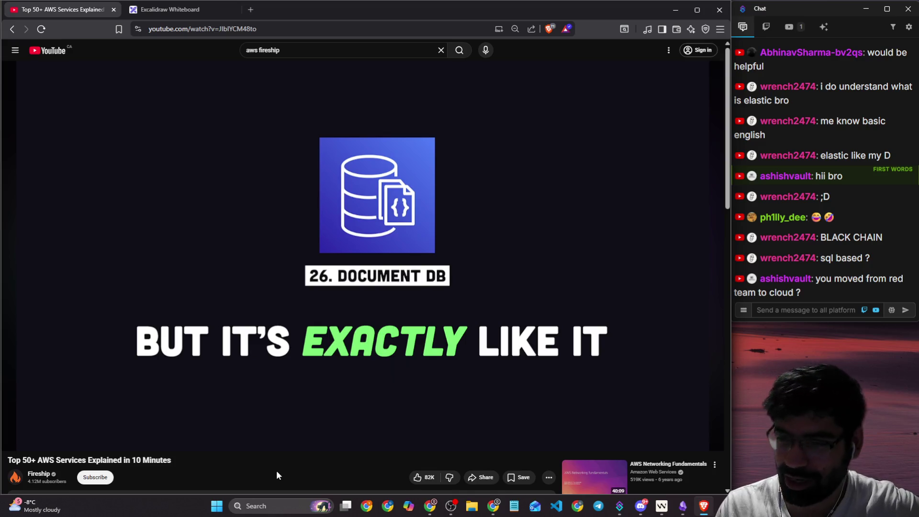
click(608, 306)
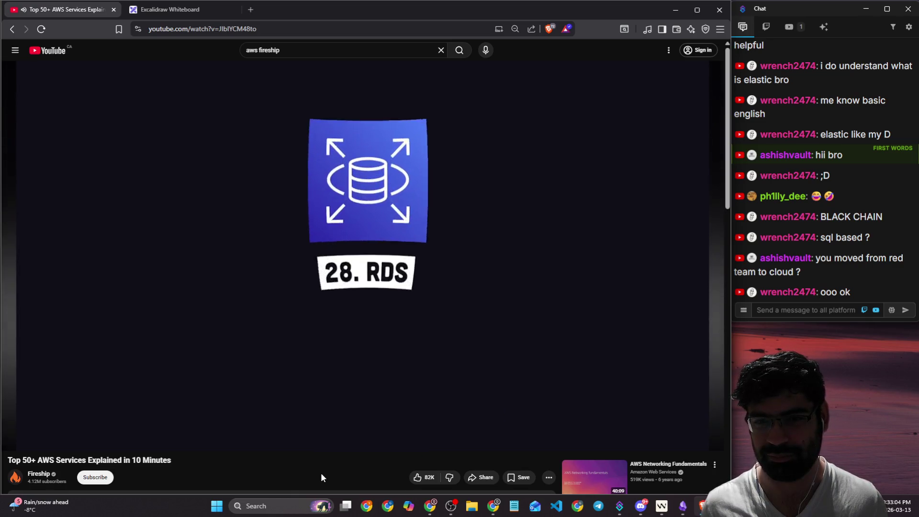
- Pause at RDS, resume, then rewind five seconds to the database engine choices
click(592, 228)
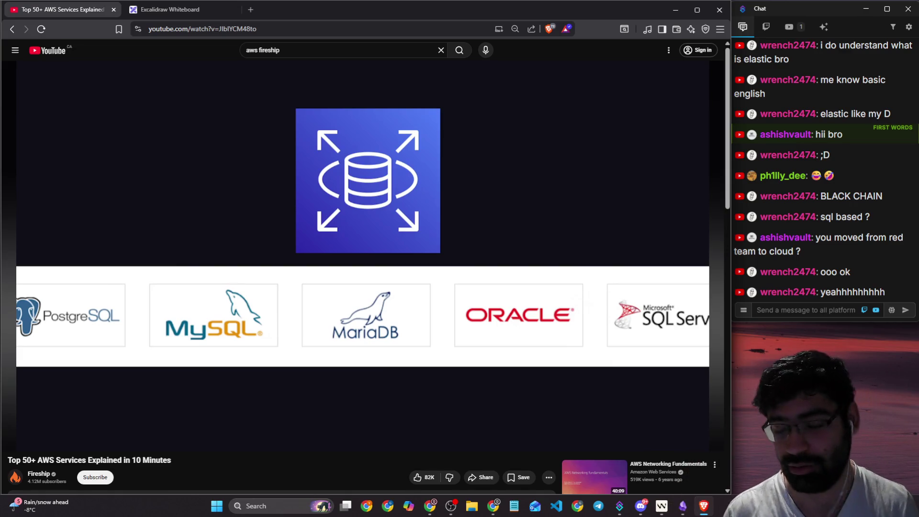
click(616, 136)
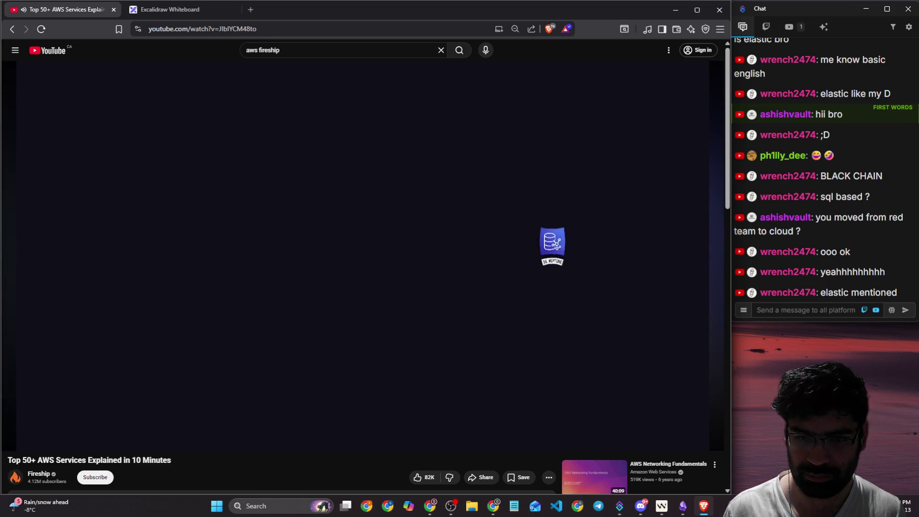
key(Left)
key(Down)
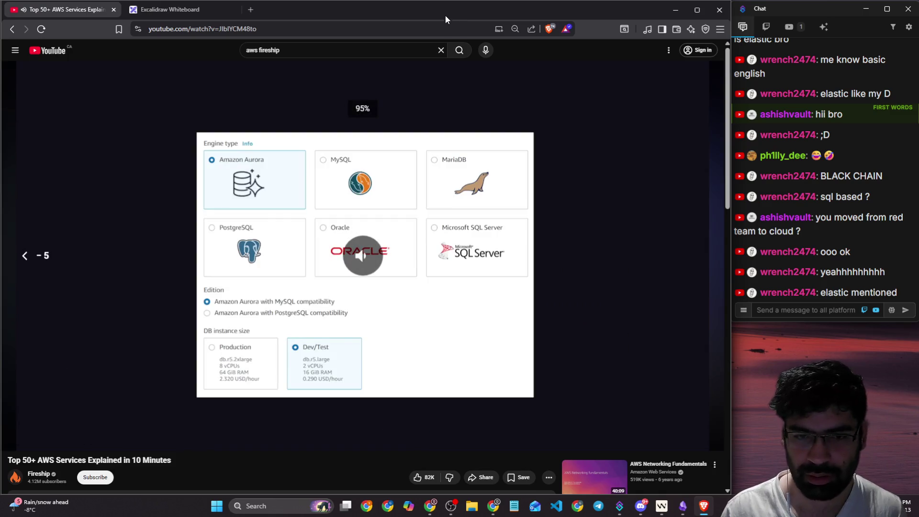
- Hold the video on the engine and instance size options, then resume until Elastic Cache
key(space)
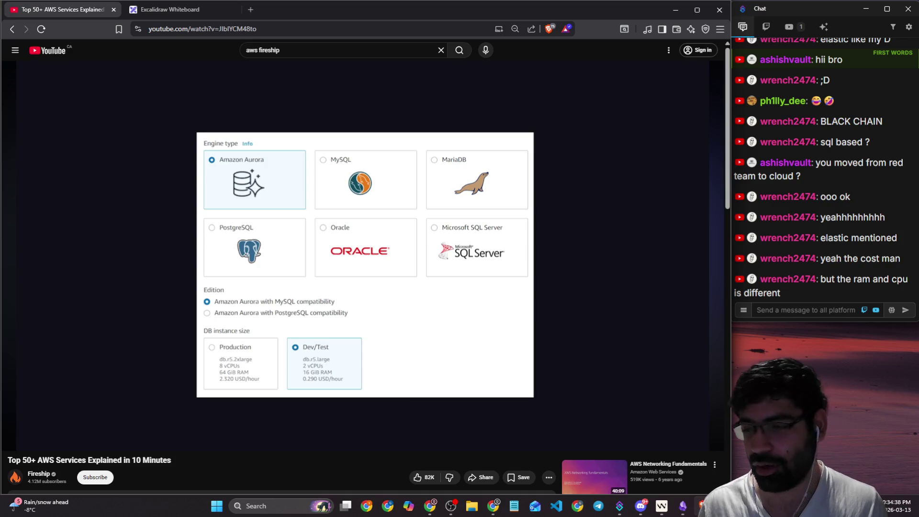
click(327, 237)
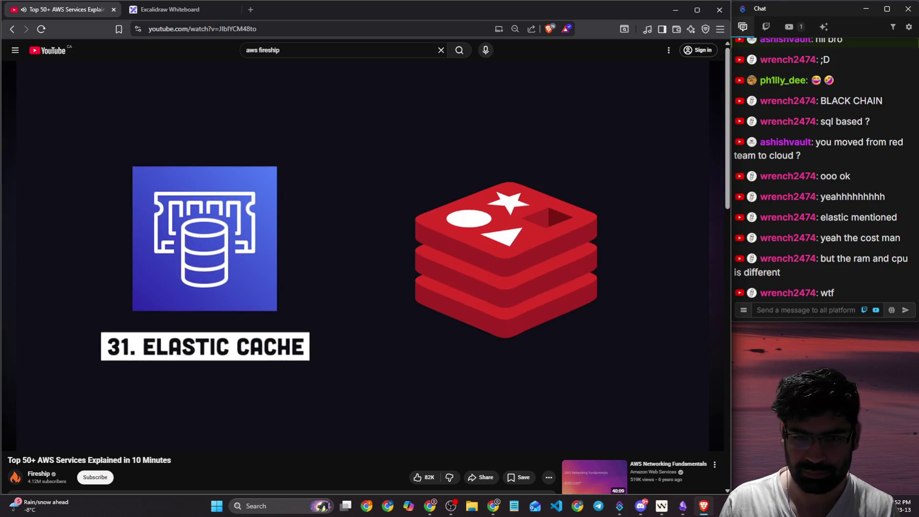
- Pause at Elastic Cache, rewind five seconds to the Redis logo, resume, and click into the chat box
click(326, 234)
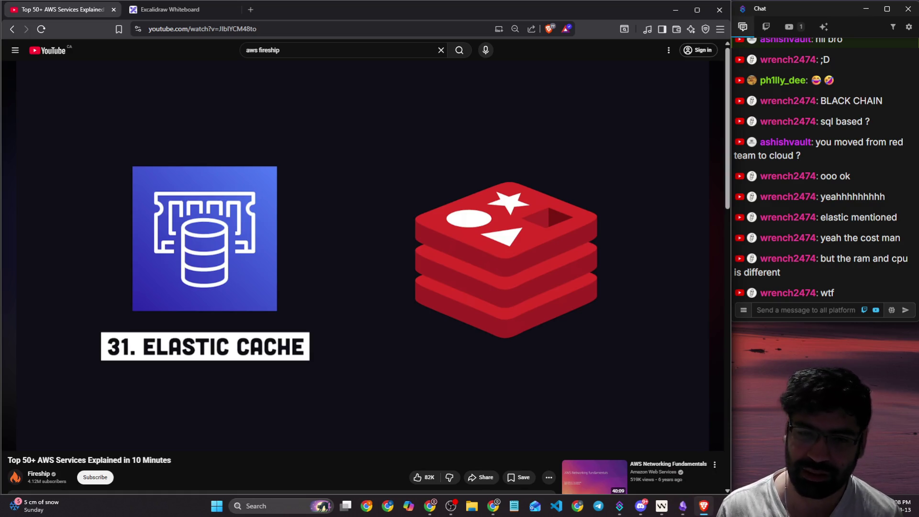
click(480, 284)
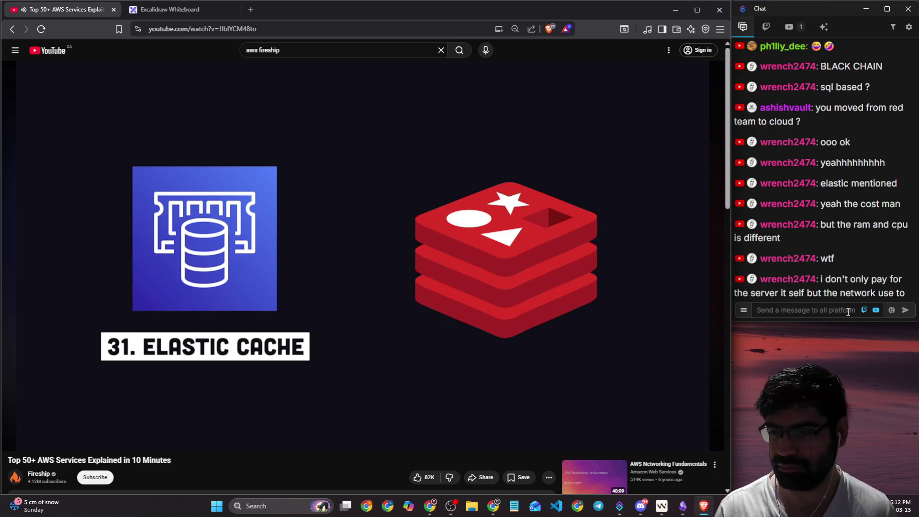
click(638, 269)
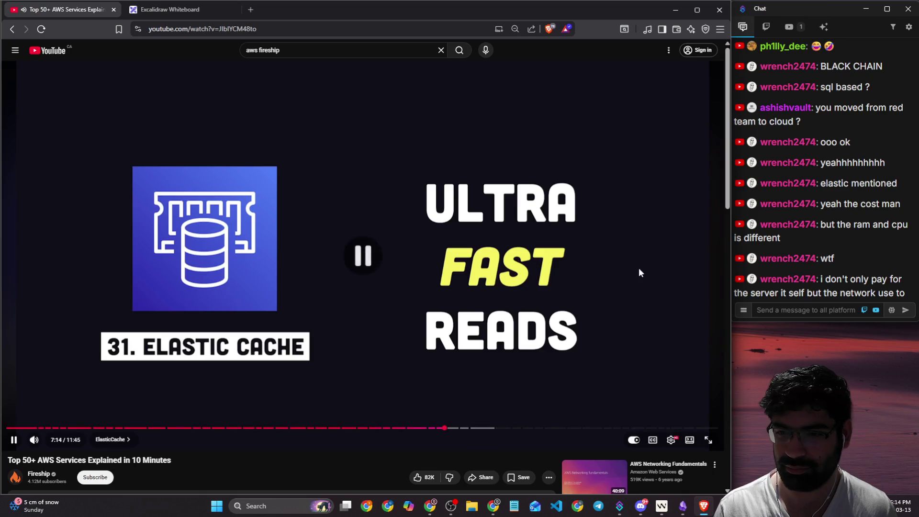
key(Left)
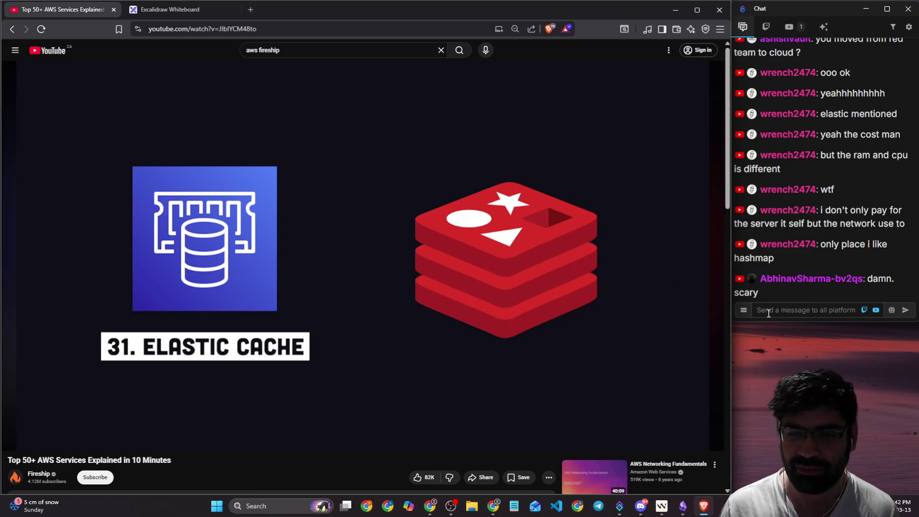
click(661, 303)
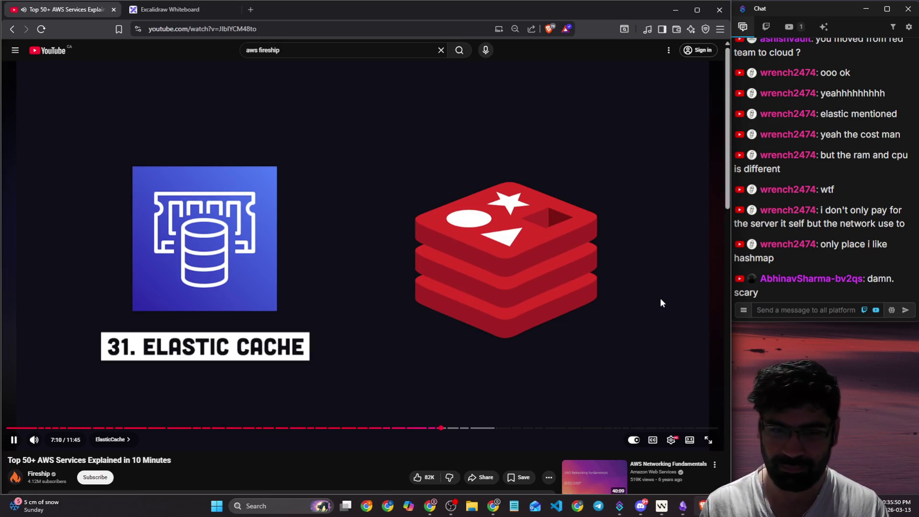
click(783, 309)
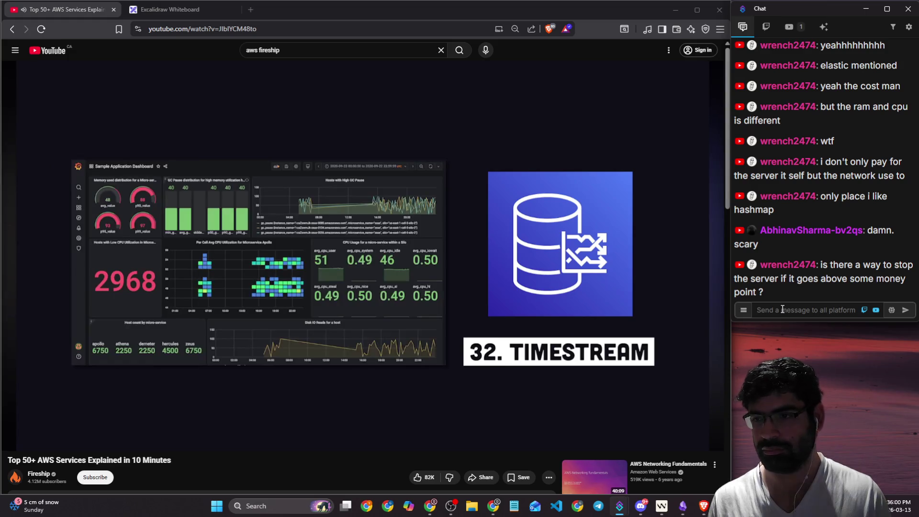
- Pause briefly at Timestream, then let the video play on to Redshift
click(655, 281)
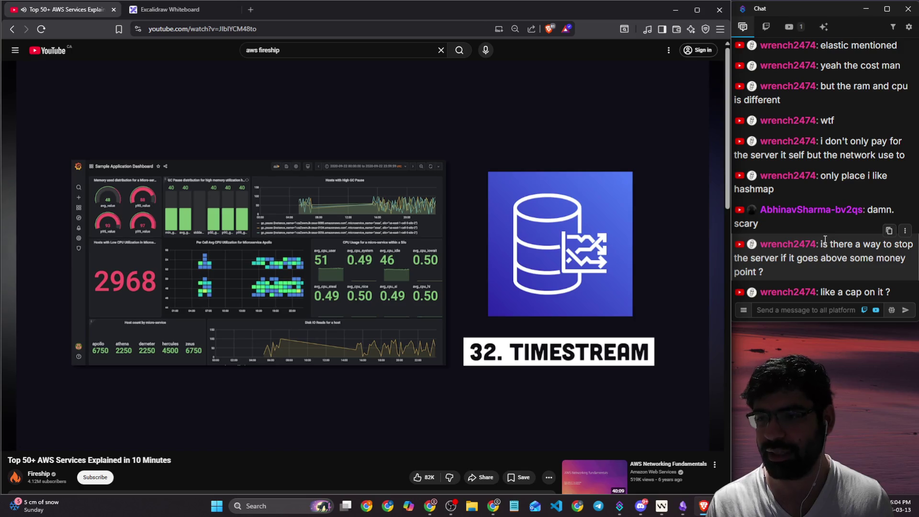
click(553, 325)
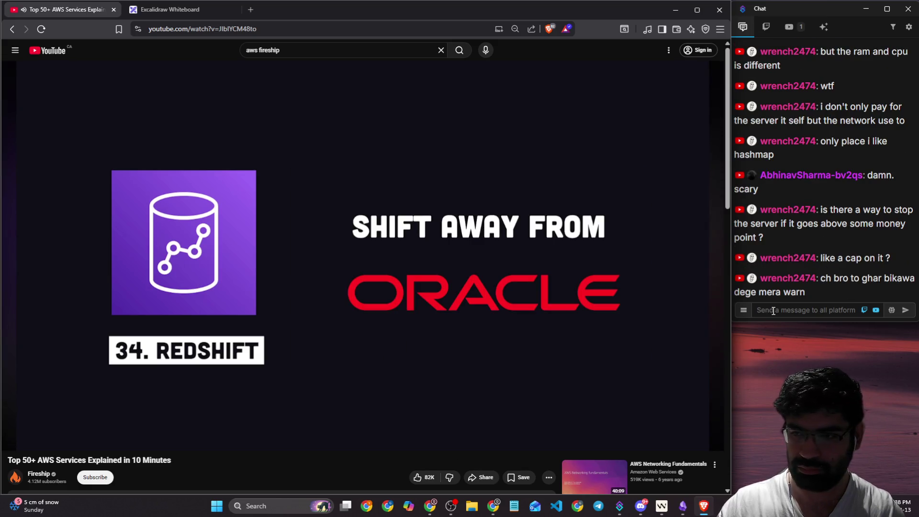
- Pause on the Redshift slide at 7:50, move the Discord window aside, and return to the stream chat
click(589, 272)
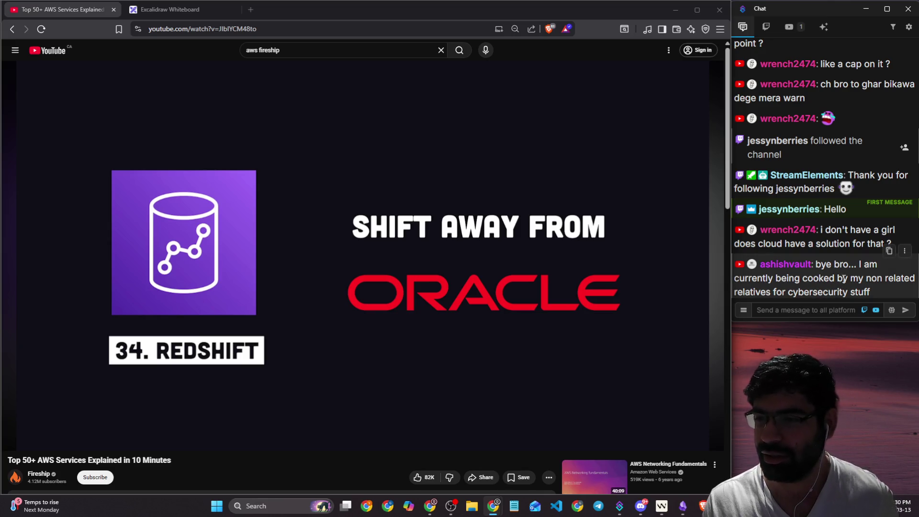
click(797, 309)
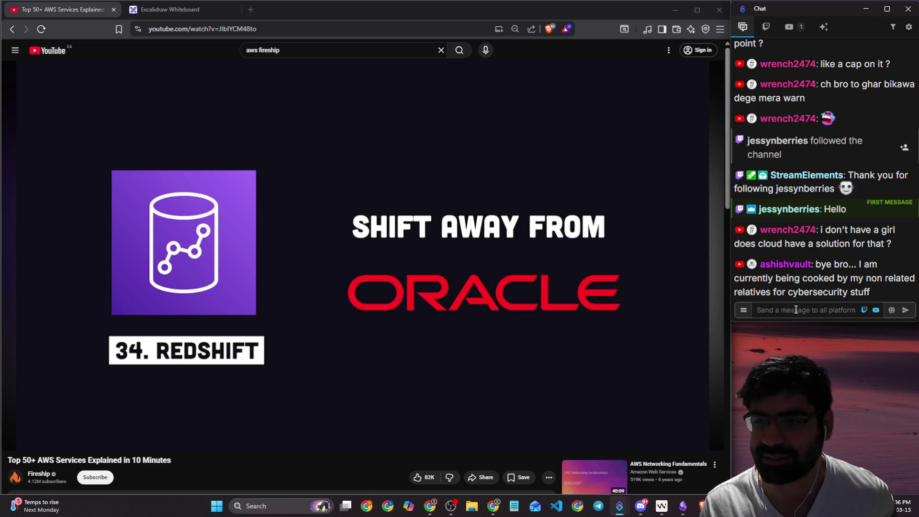
click(640, 506)
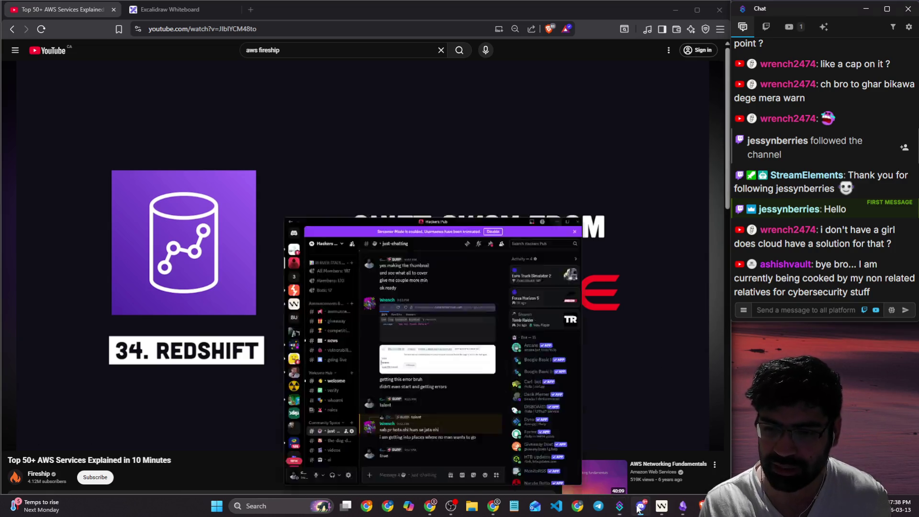
mouse_move(402, 31)
mouse_down()
mouse_move(51, 62)
mouse_move(0, 150)
mouse_up()
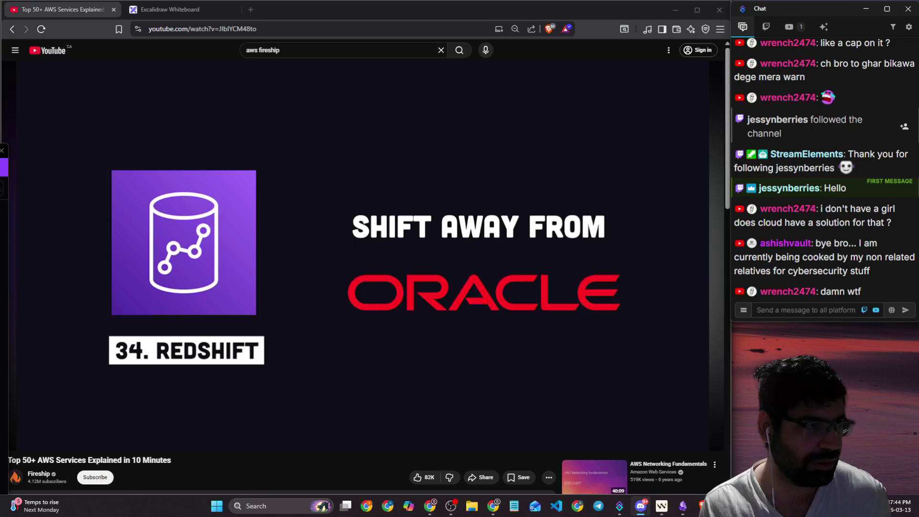
click(805, 310)
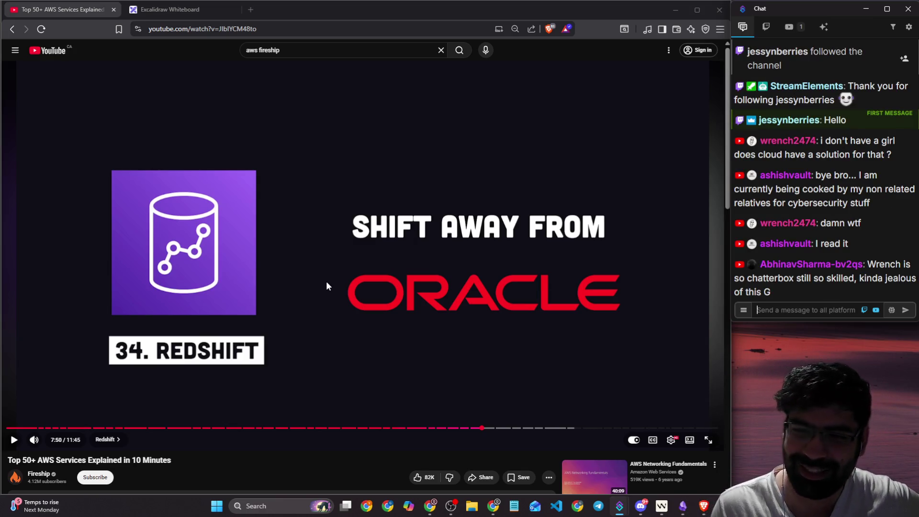
- Resume, hold on the Redshift data warehouse diagram, then play on to Lake Formation
click(326, 286)
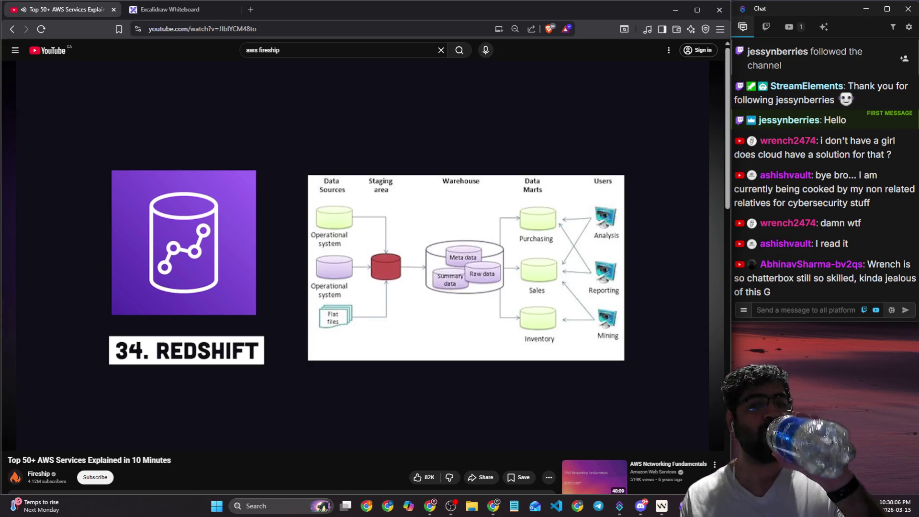
click(491, 117)
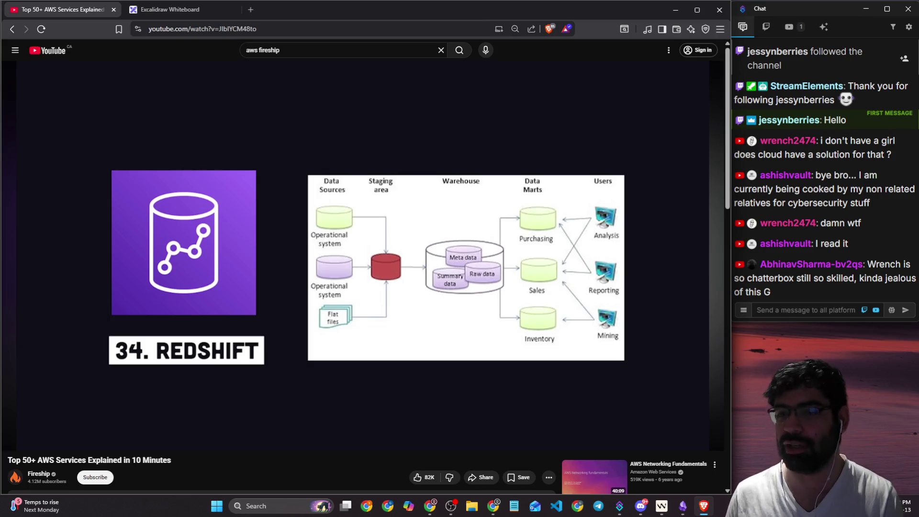
click(491, 115)
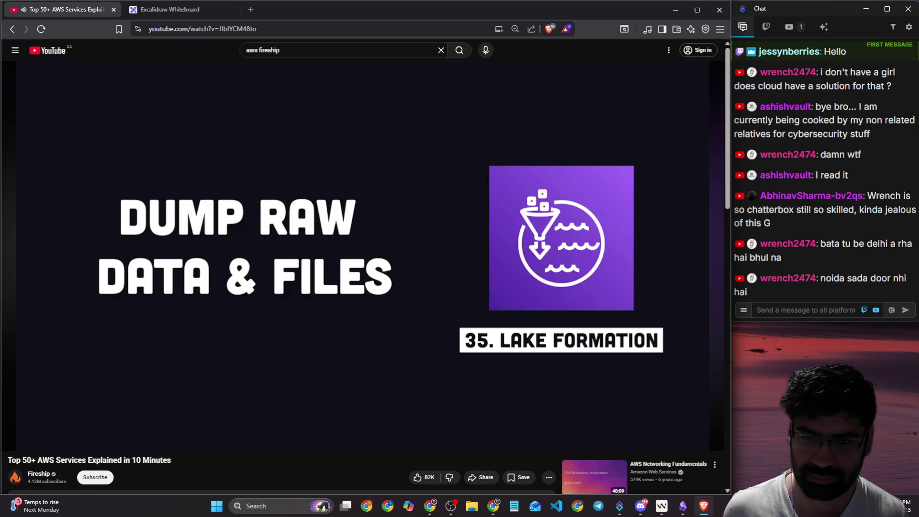
- Pause on Lake Formation, then resume playback on to the Kinesis section
click(493, 128)
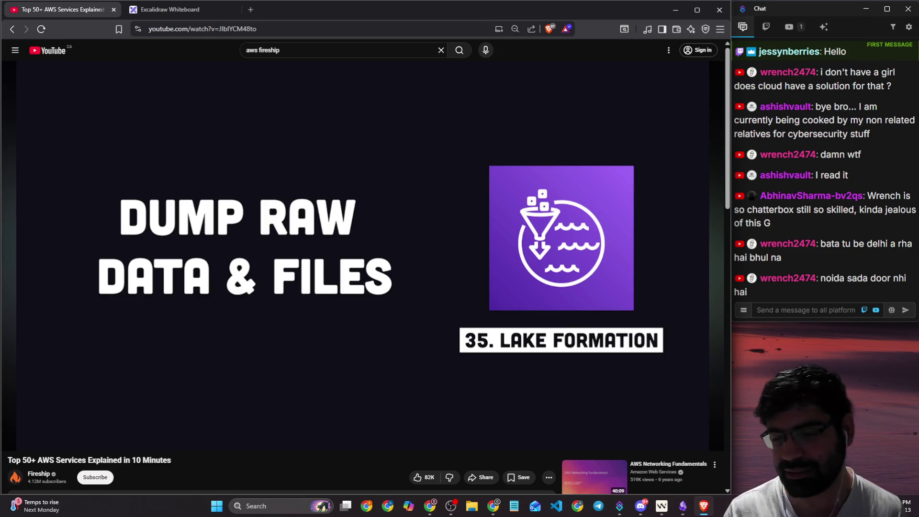
mouse_move(490, 134)
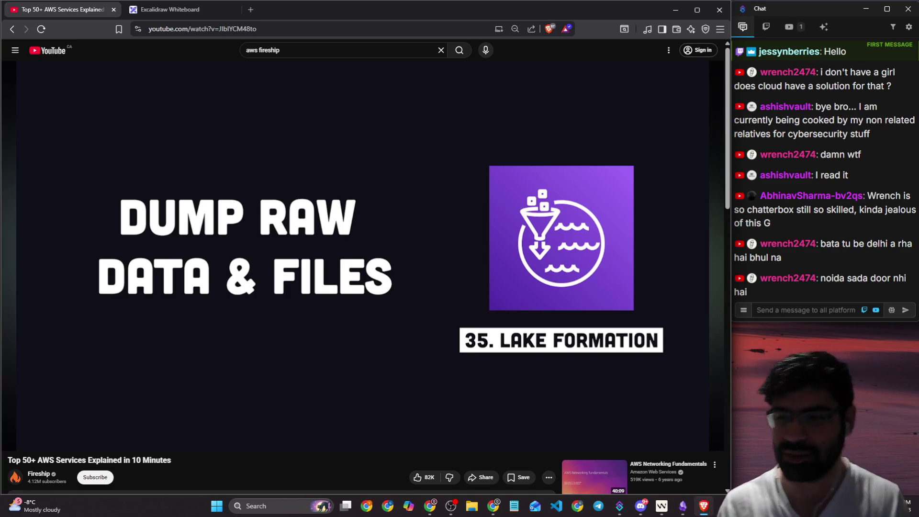
click(485, 136)
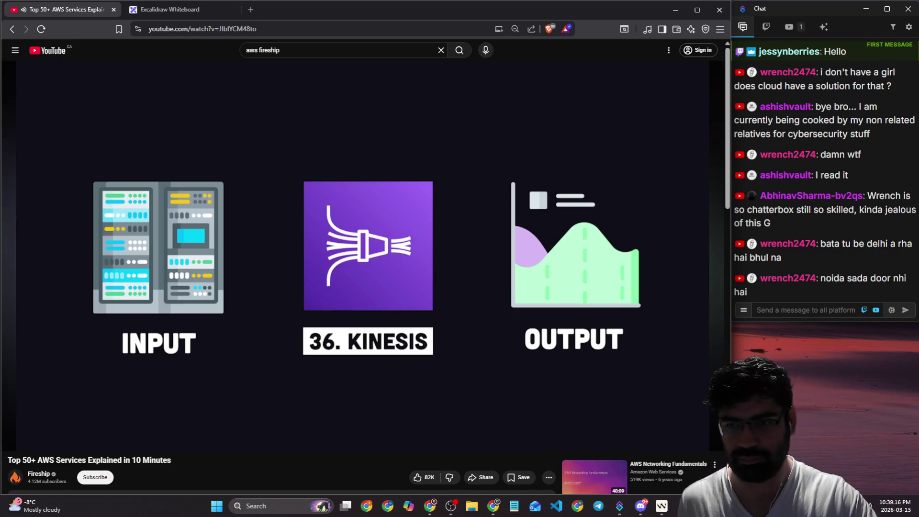
- Pause the video on Kinesis and open a new blank Brave tab
click(484, 132)
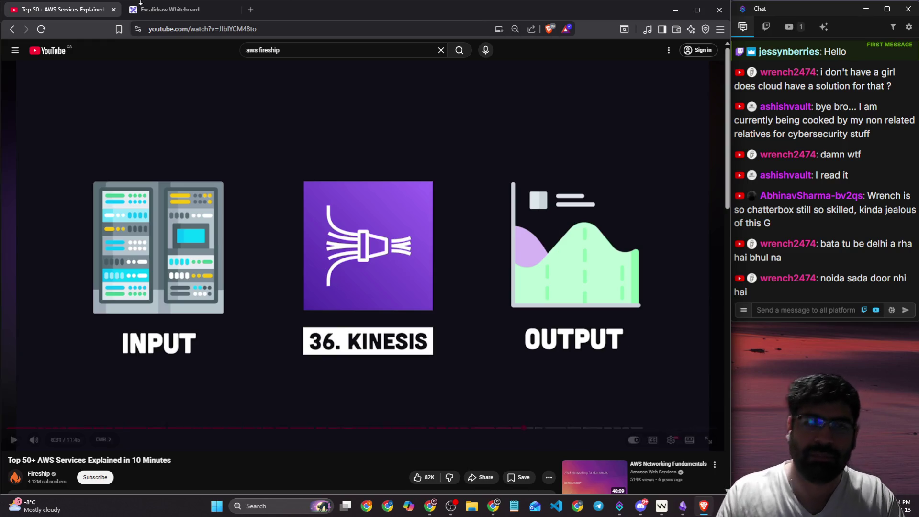
click(250, 12)
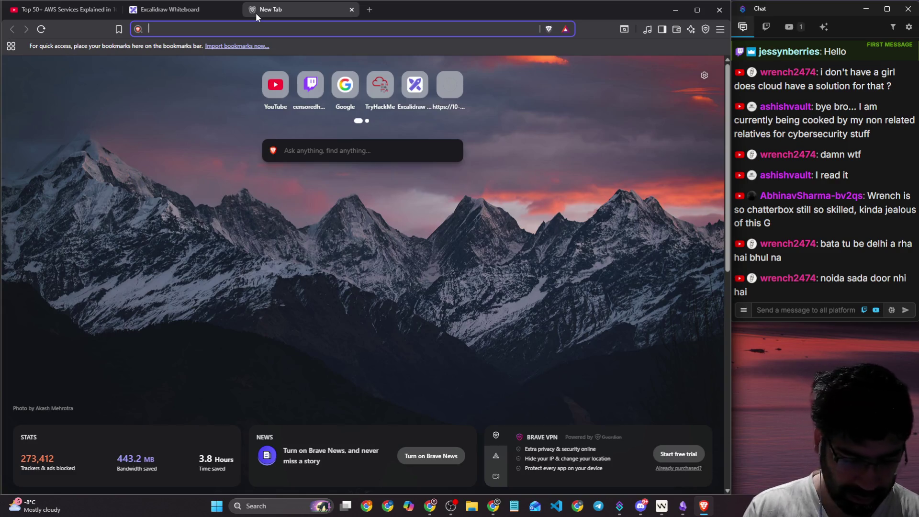
- Search Brave for 'bi tools' and scroll through the results
text(bi to)
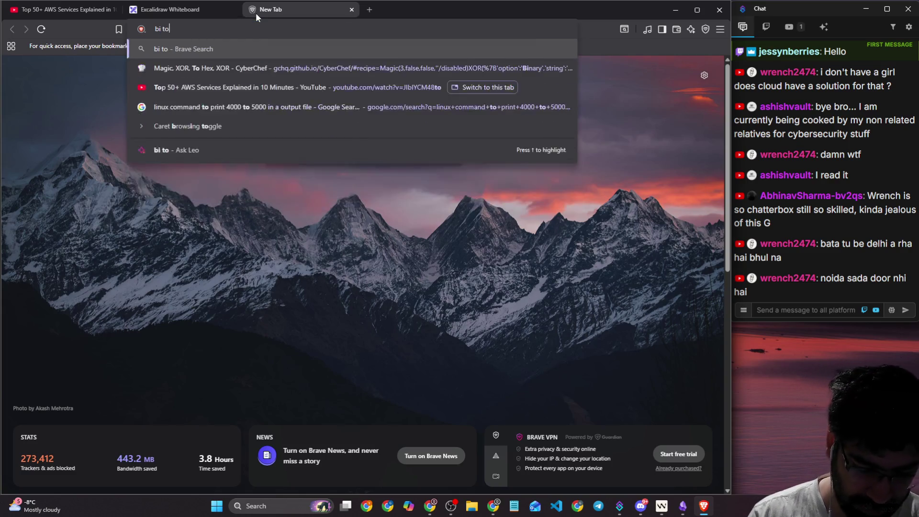
text(ols)
key(Return)
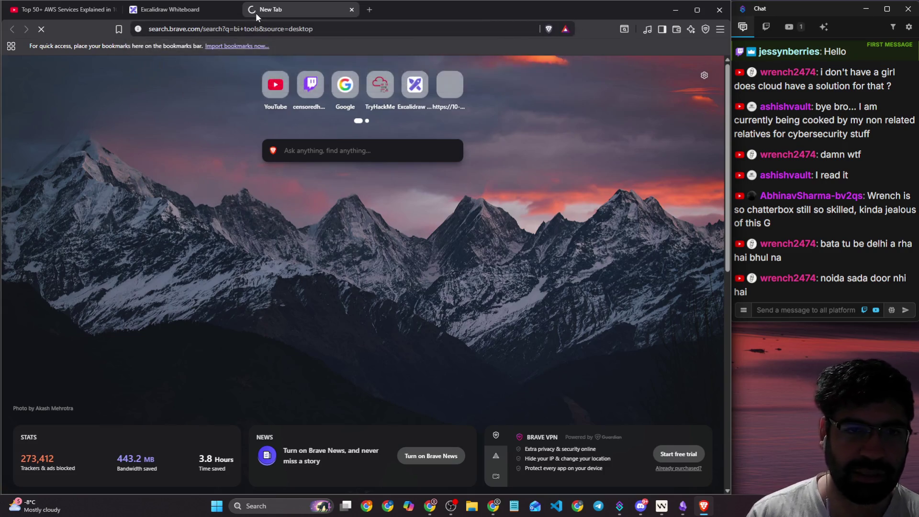
scroll(75, 288, down, 5)
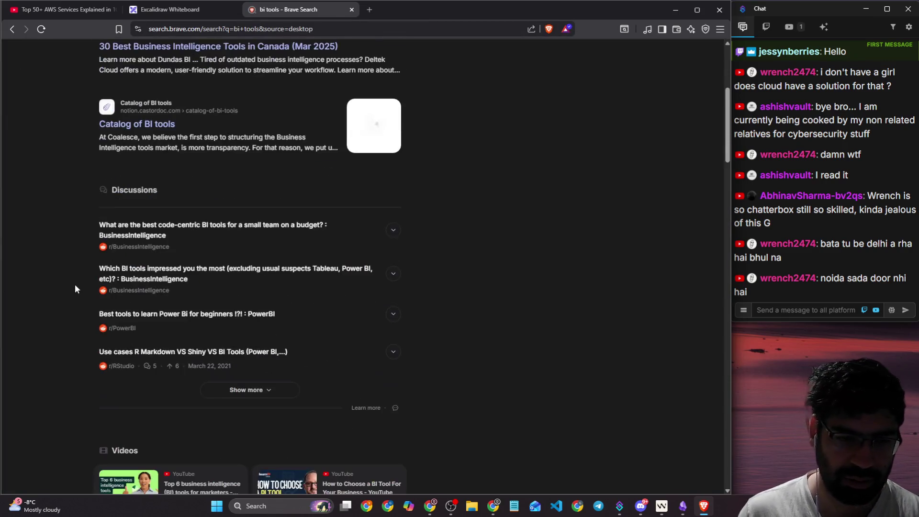
scroll(74, 289, down, 10)
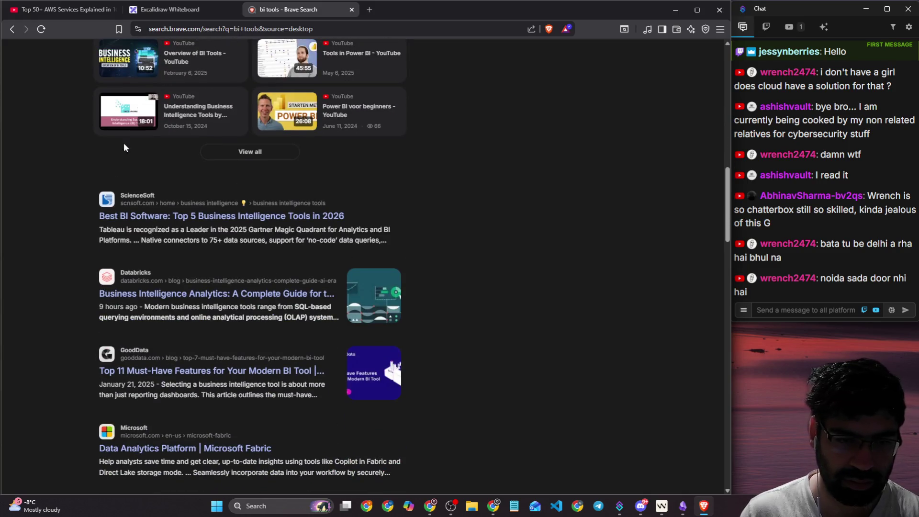
scroll(215, 56, down, 6)
scroll(196, 110, up, 20)
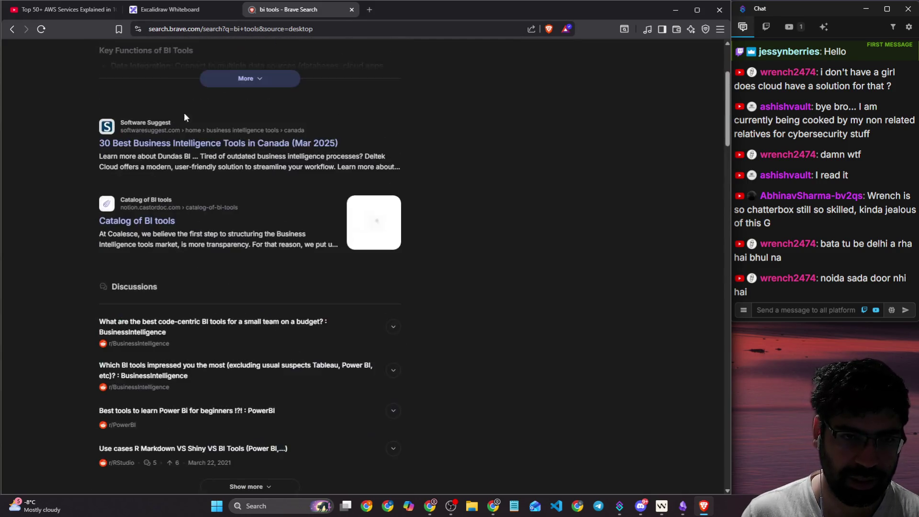
- Refine the search to 'bi tools tableau dashboard' in image results
click(174, 67)
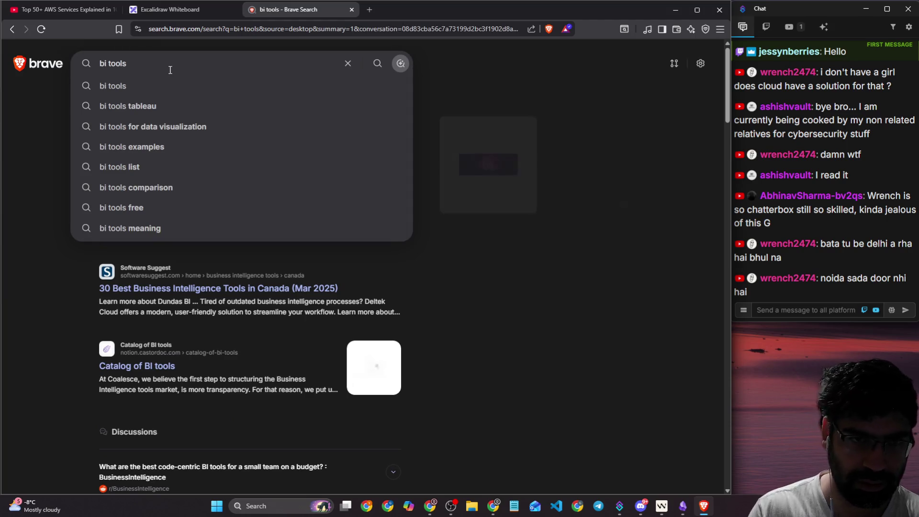
key(Down)
key(Down)
key(Down)
key(Up)
key(Return)
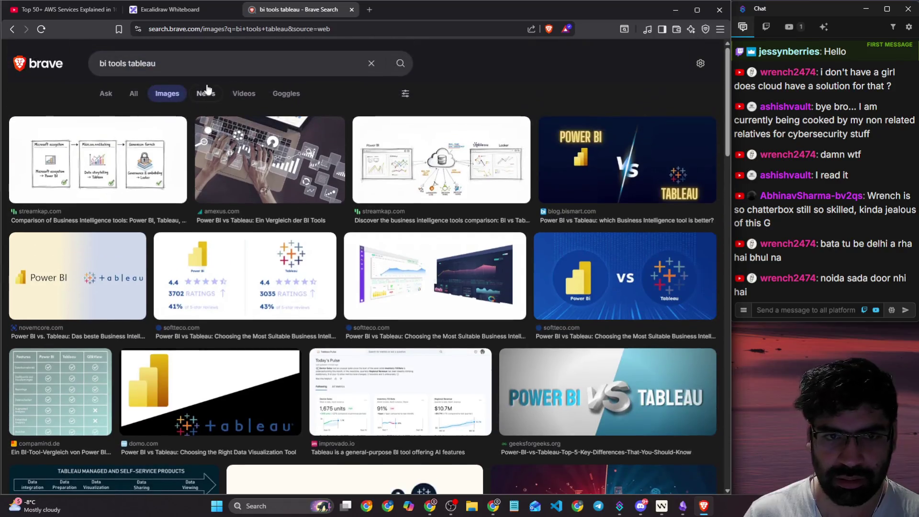
double_click(132, 63)
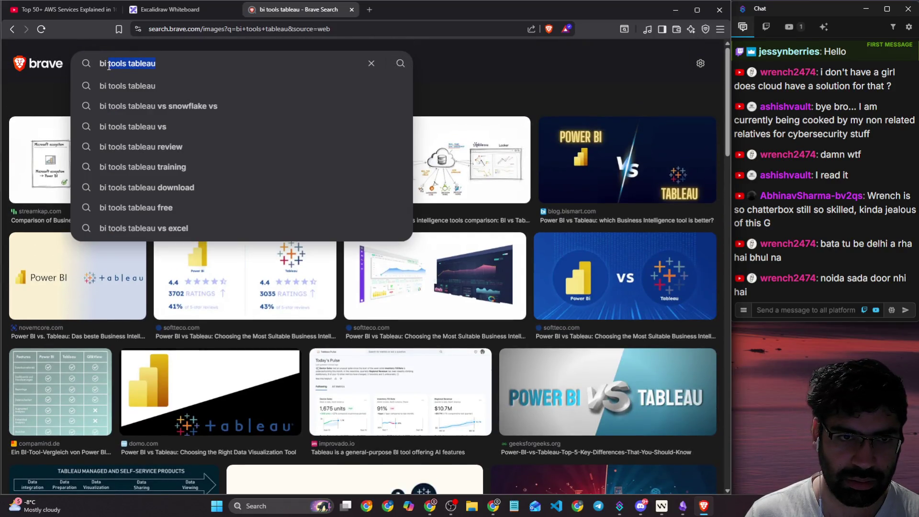
text(ddashboard)
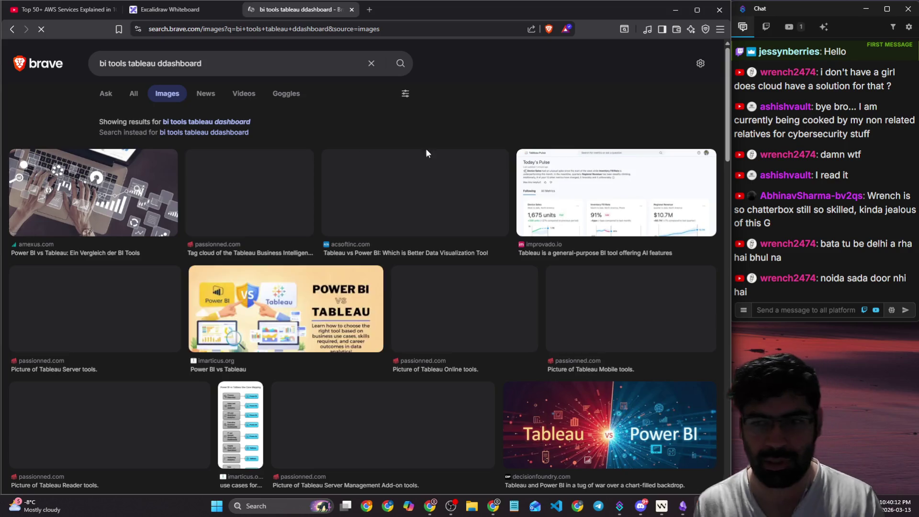
scroll(250, 174, down, 6)
- Open the Tableau Online tools image in its own tab and close the search results tab
click(317, 164)
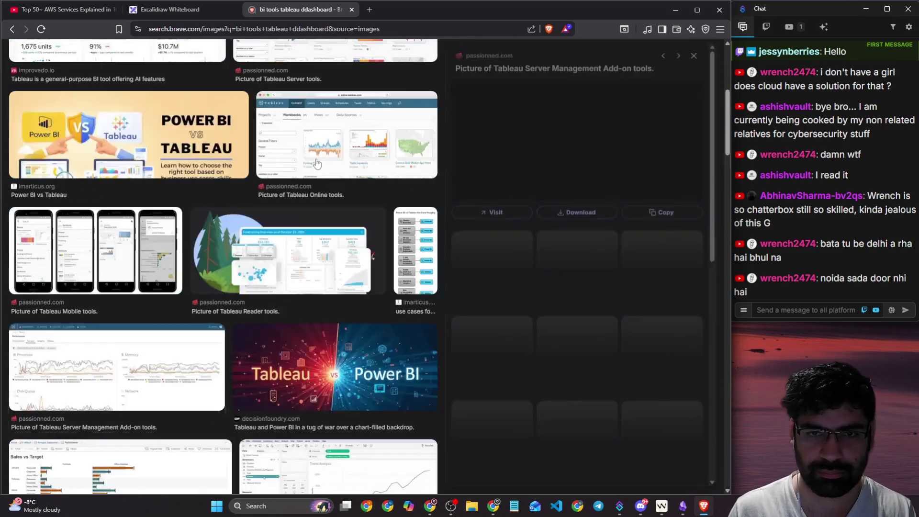
click(344, 142)
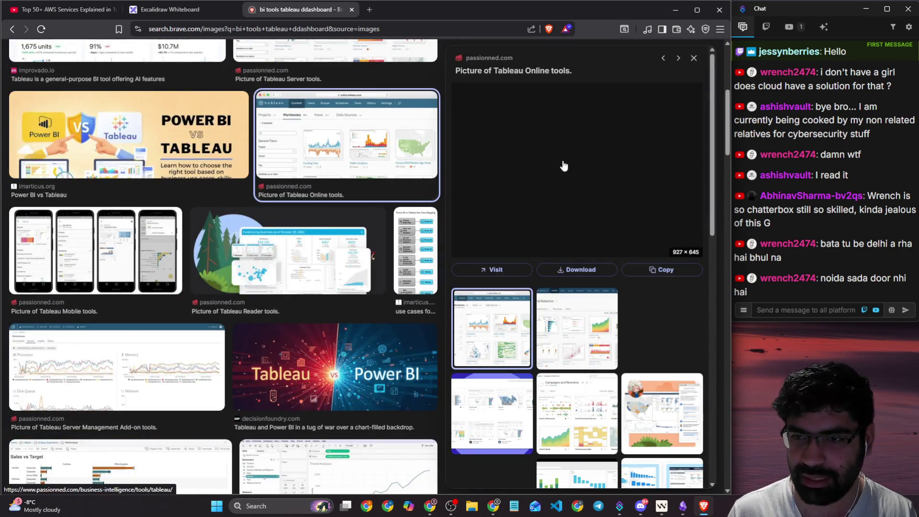
right_click(564, 164)
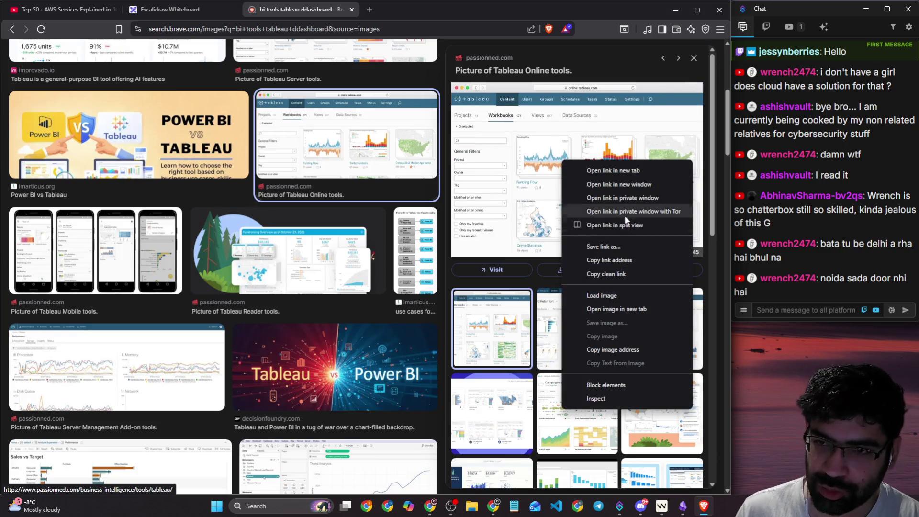
click(594, 309)
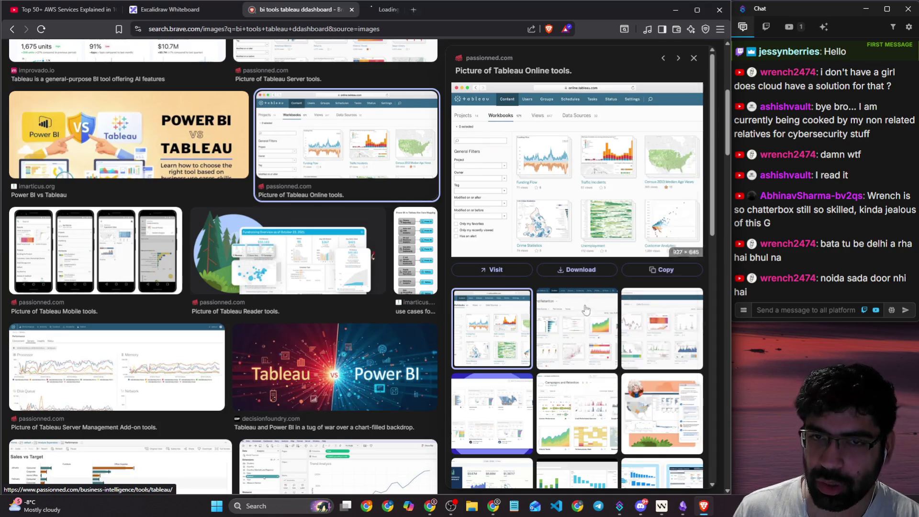
click(352, 10)
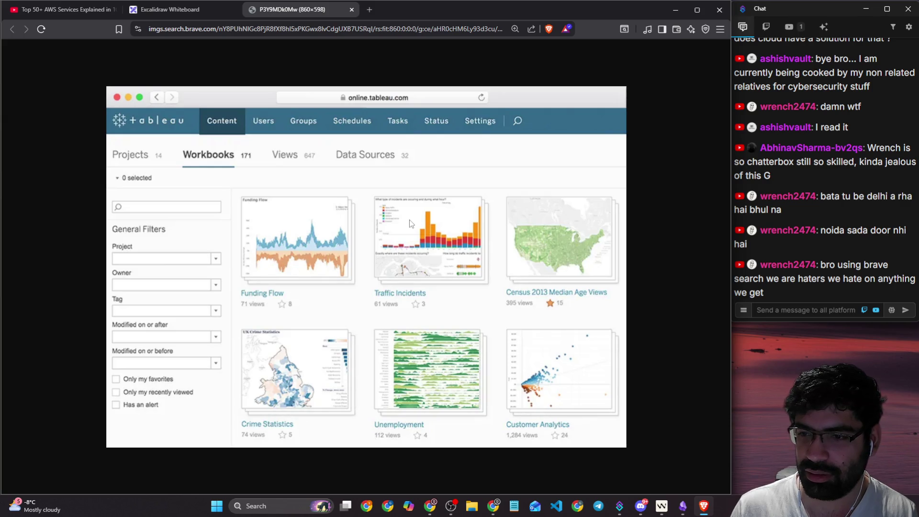
- Enlarge the Tableau workbooks image for a closer look, then close the image tab
key(ctrl+plus)
key(ctrl+plus)
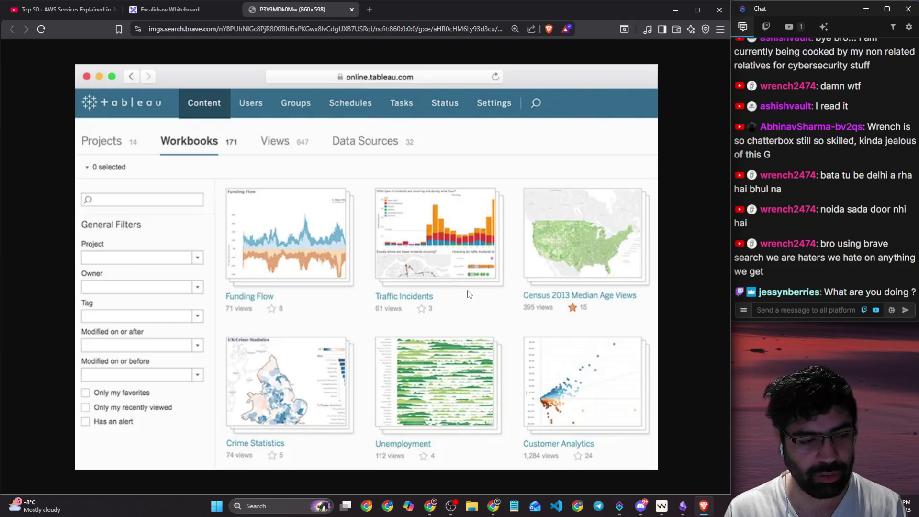
click(349, 9)
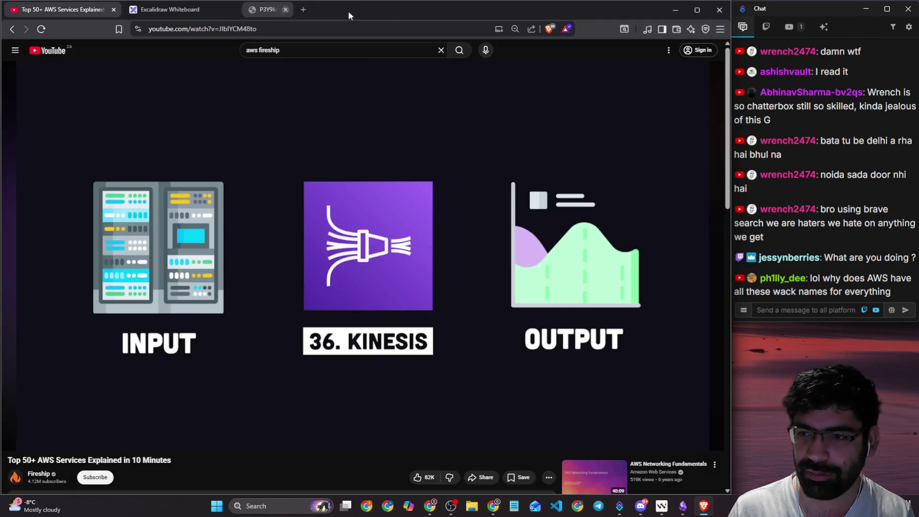
key(alt+Tab)
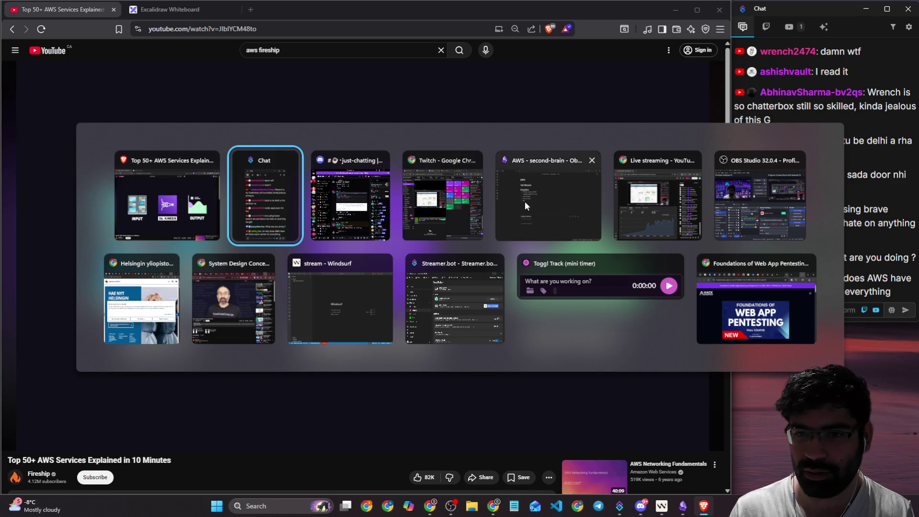
click(525, 201)
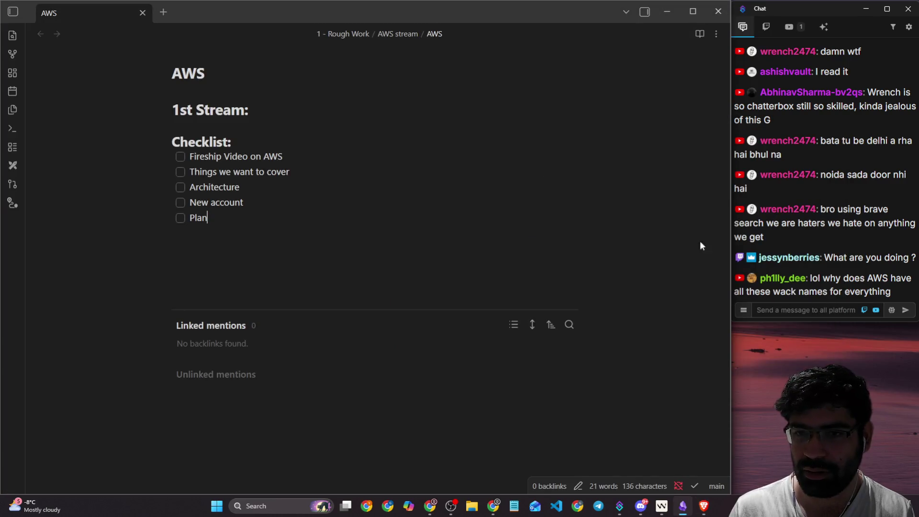
click(800, 288)
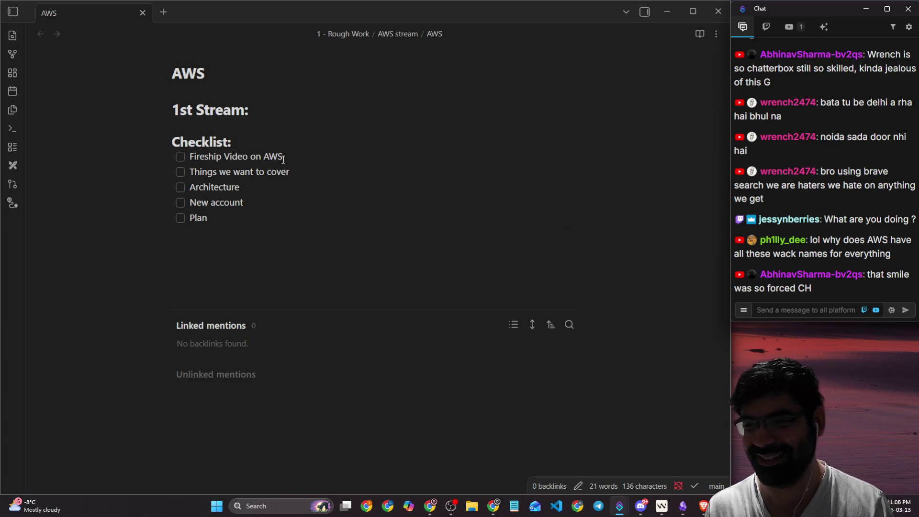
click(250, 143)
click(209, 158)
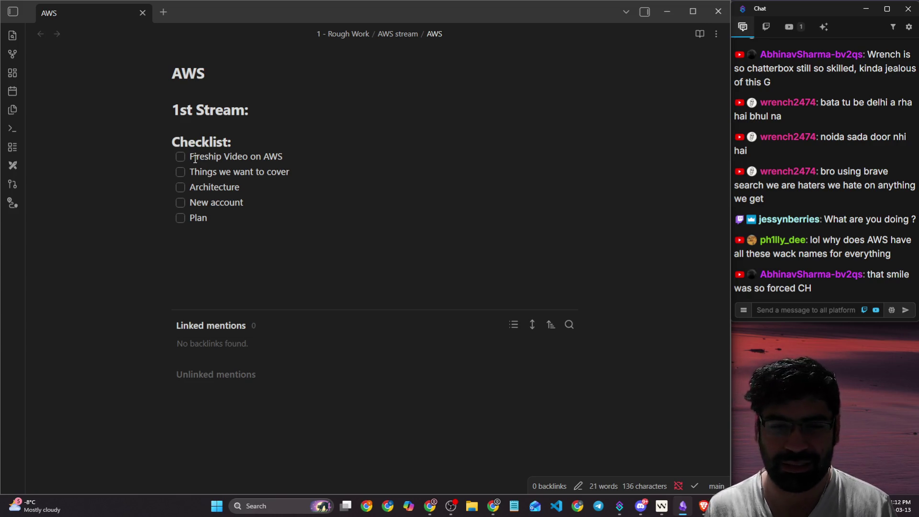
drag(190, 158, 317, 159)
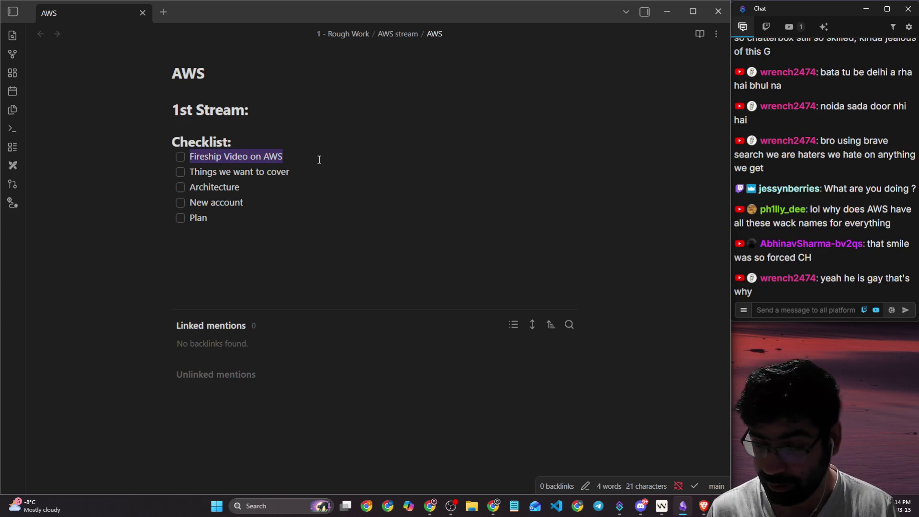
drag(195, 173, 303, 169)
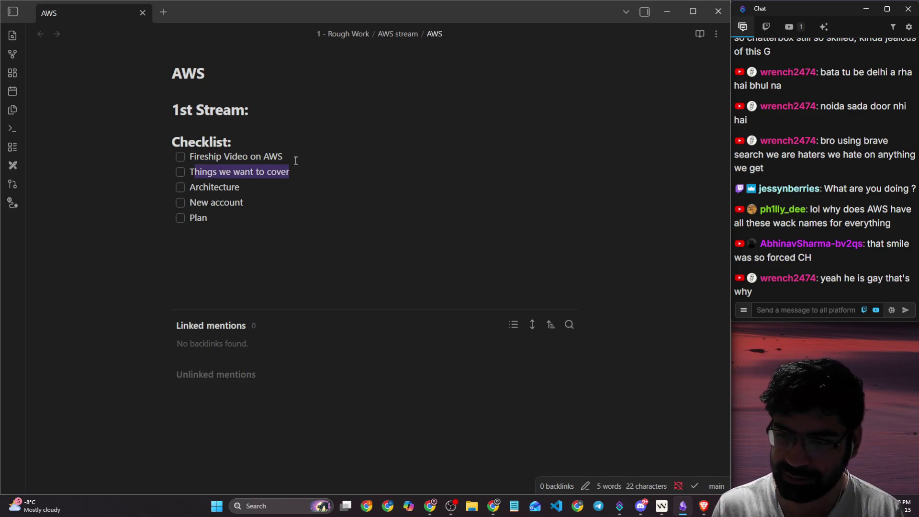
double_click(230, 188)
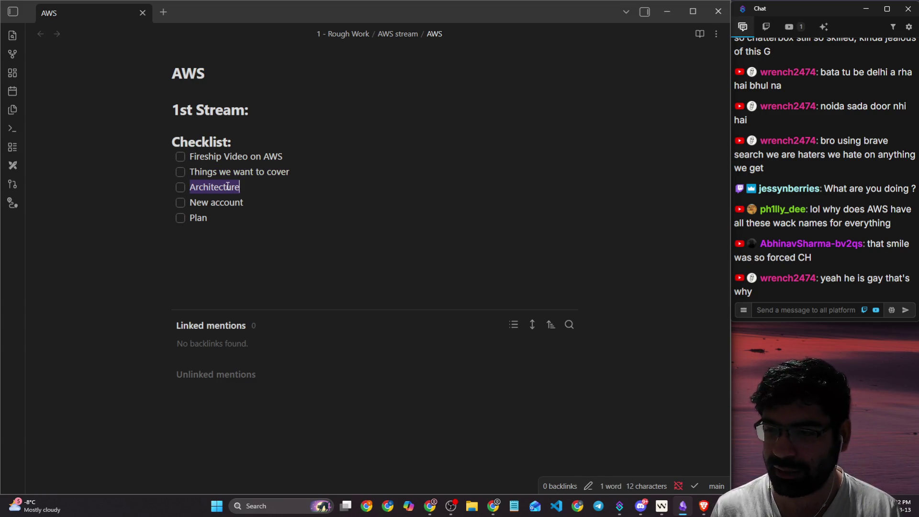
click(236, 202)
drag(191, 204, 252, 206)
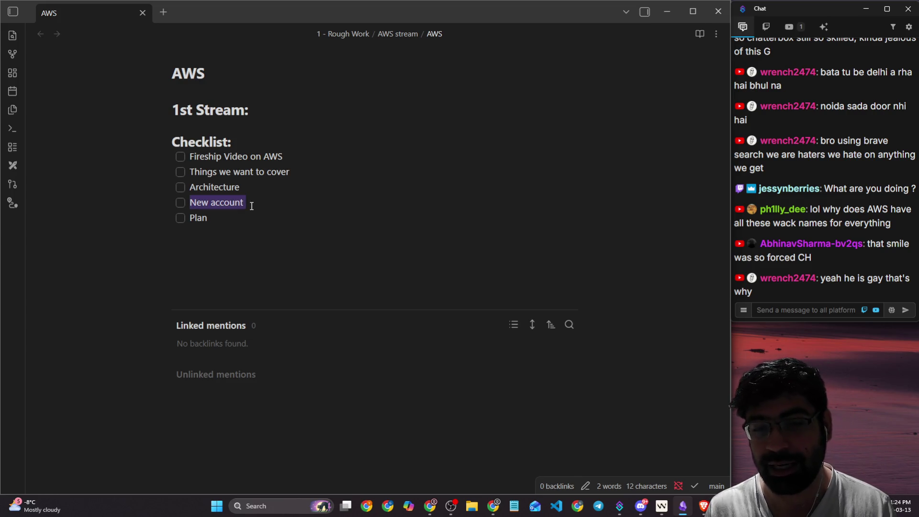
click(205, 215)
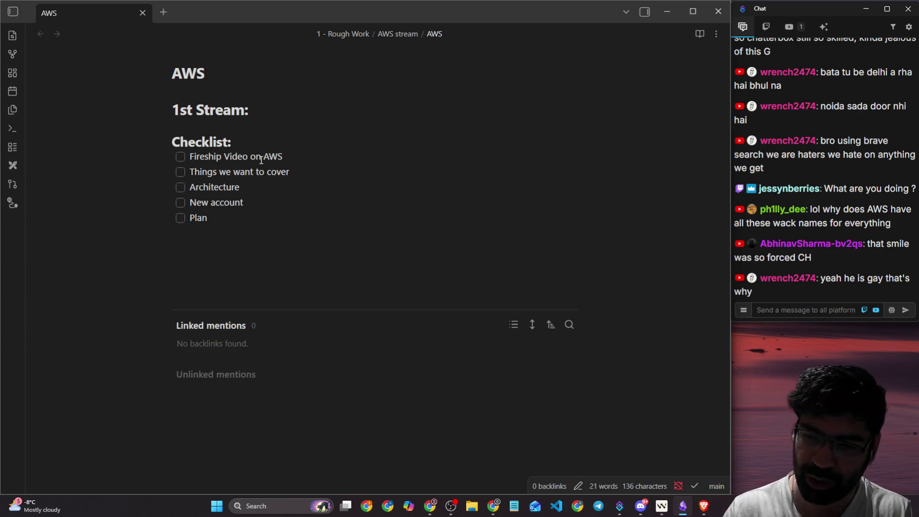
key(alt+Tab)
click(347, 185)
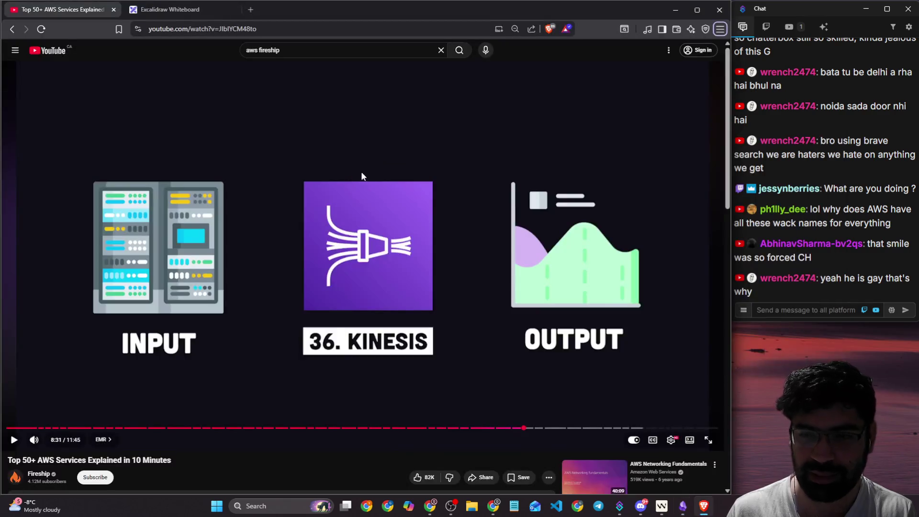
- Play the AWS video from Kinesis through MSK and Glue, pausing occasionally to check the chat
click(551, 191)
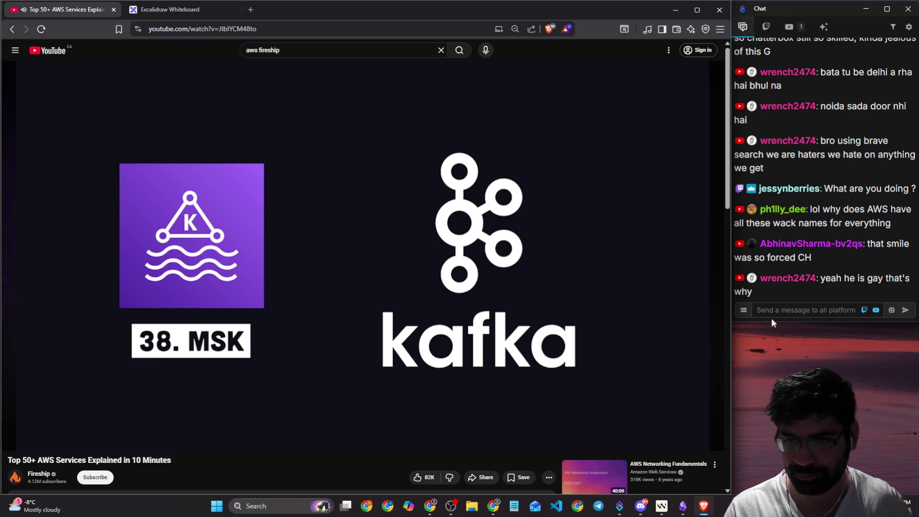
click(622, 309)
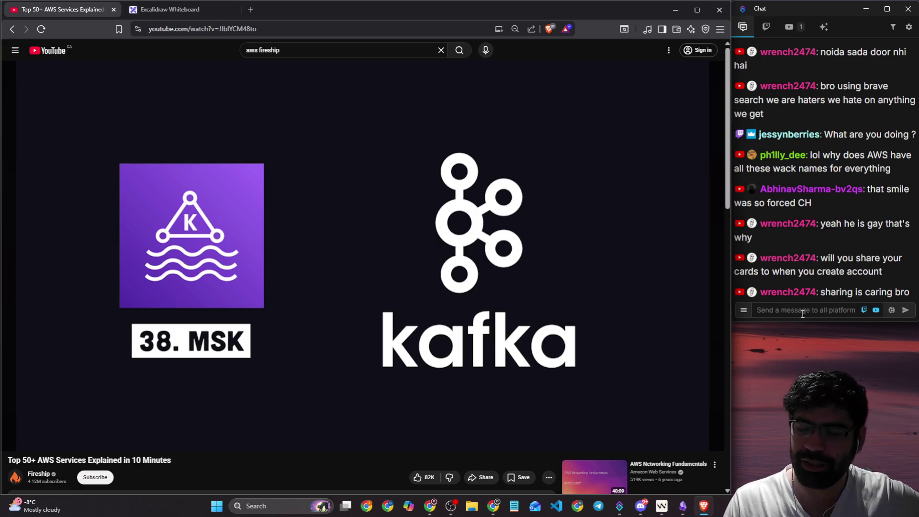
click(585, 302)
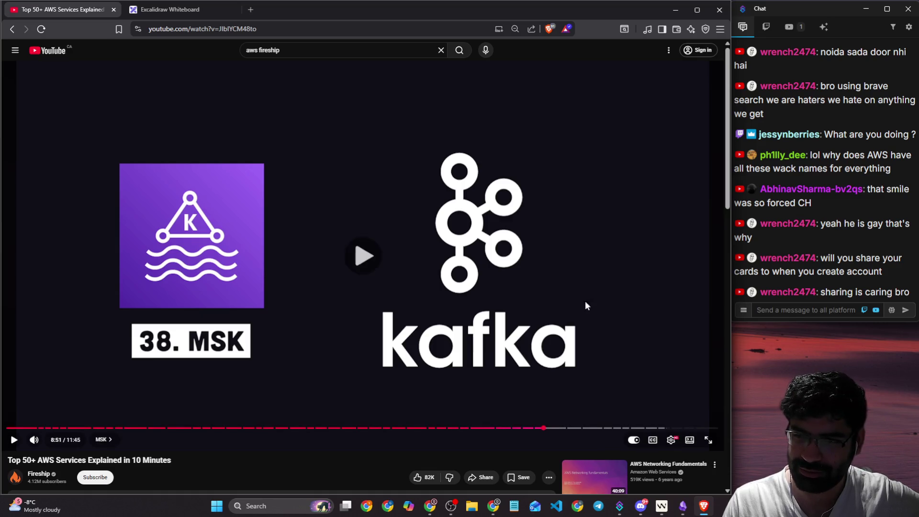
click(805, 311)
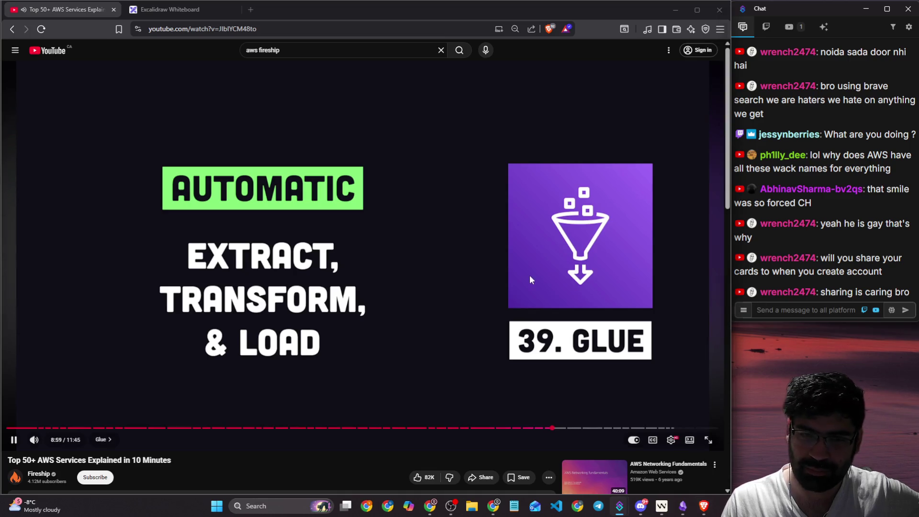
click(383, 268)
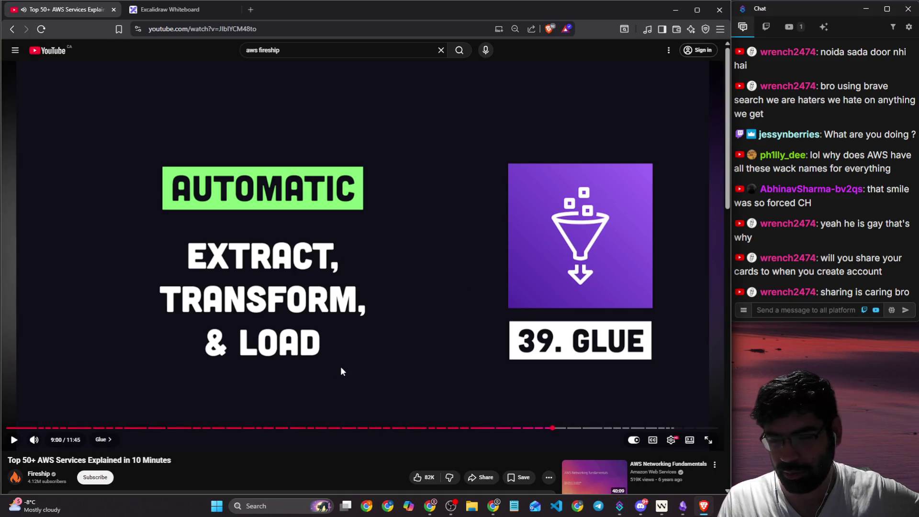
click(655, 285)
click(840, 311)
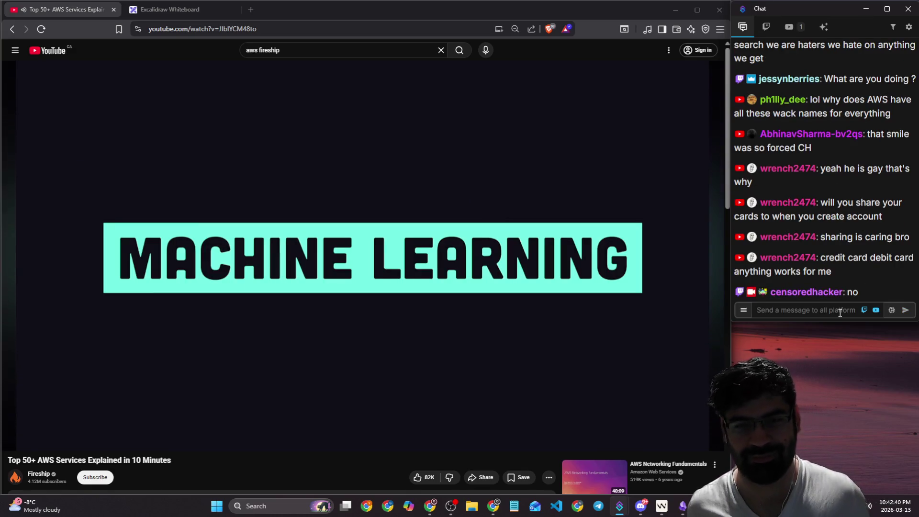
- Continue the AWS video from 9:30 through Lex and Deep Racer to Developer Essentials at 10:23
click(840, 312)
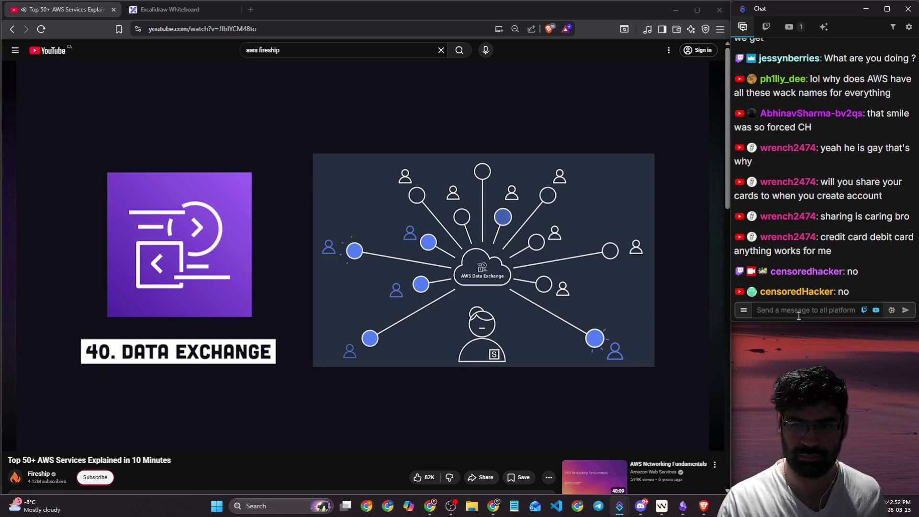
click(645, 282)
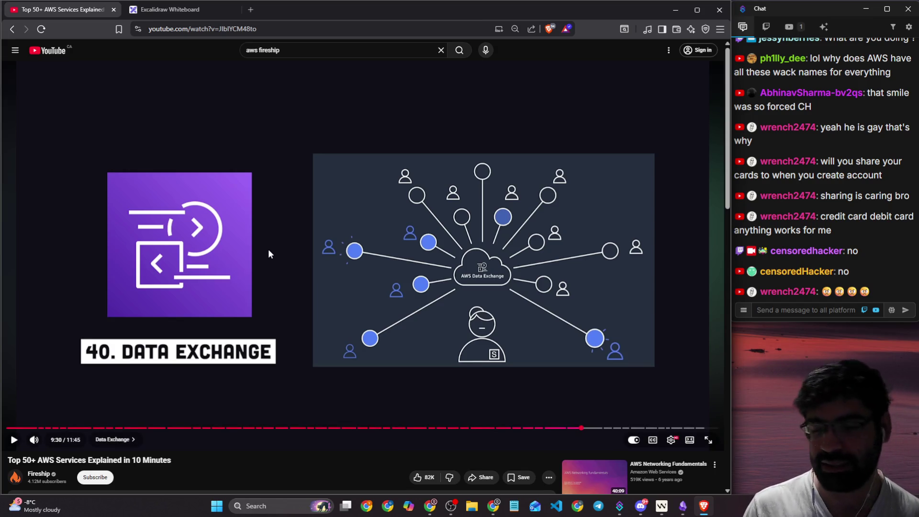
click(268, 250)
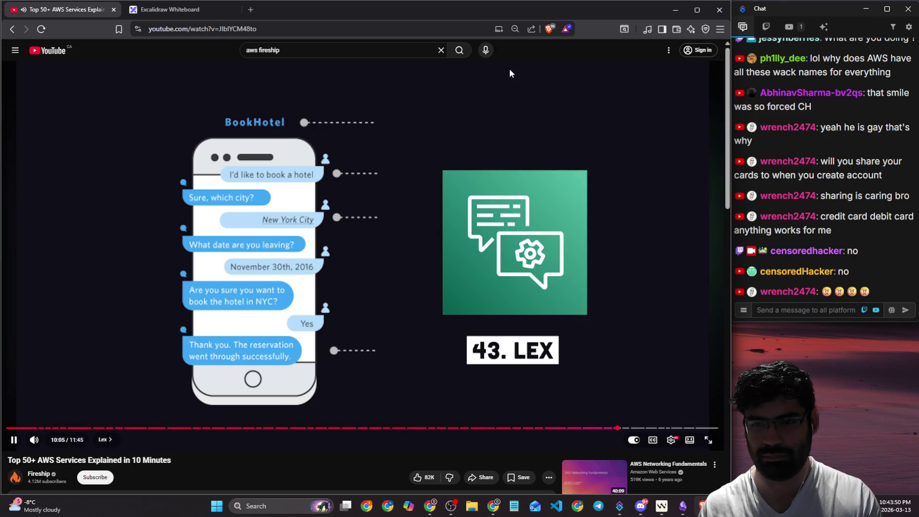
click(809, 312)
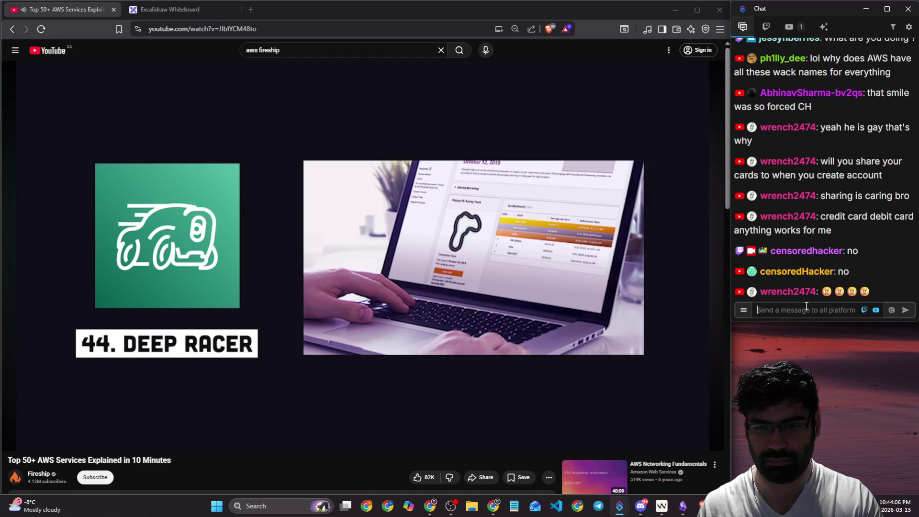
click(659, 289)
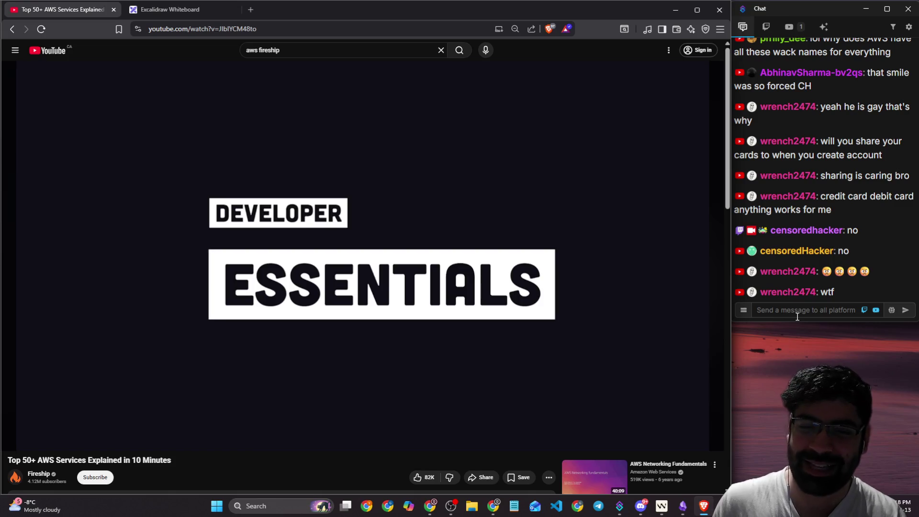
- Resume the AWS video, toggling pause a few times around the IAM lead-in
mouse_move(635, 289)
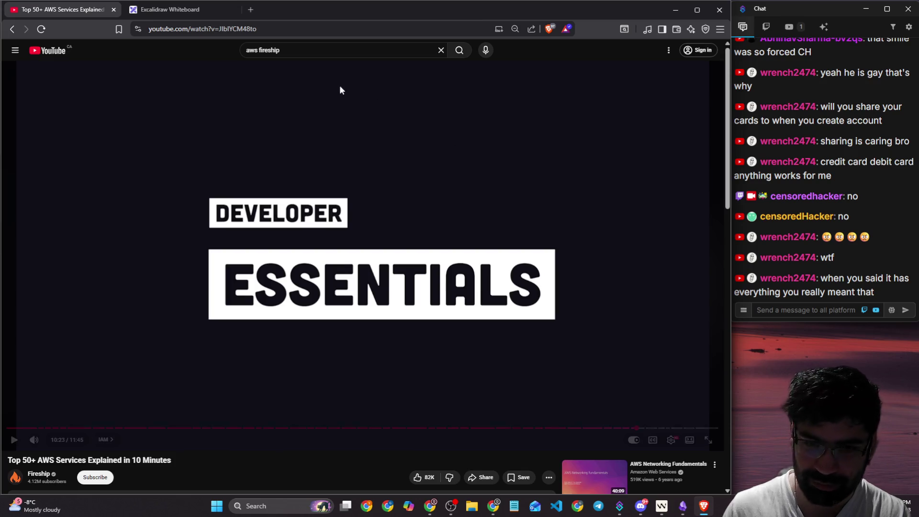
click(406, 111)
click(575, 209)
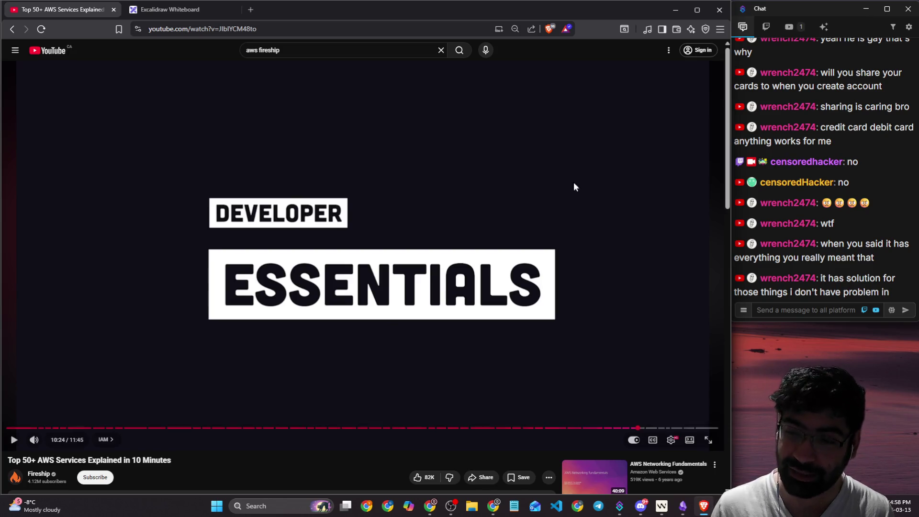
click(629, 192)
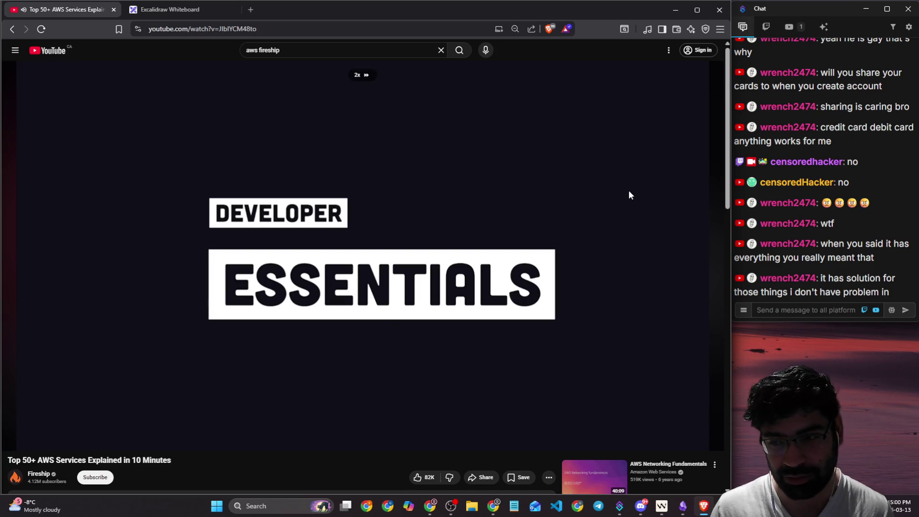
click(629, 191)
click(385, 152)
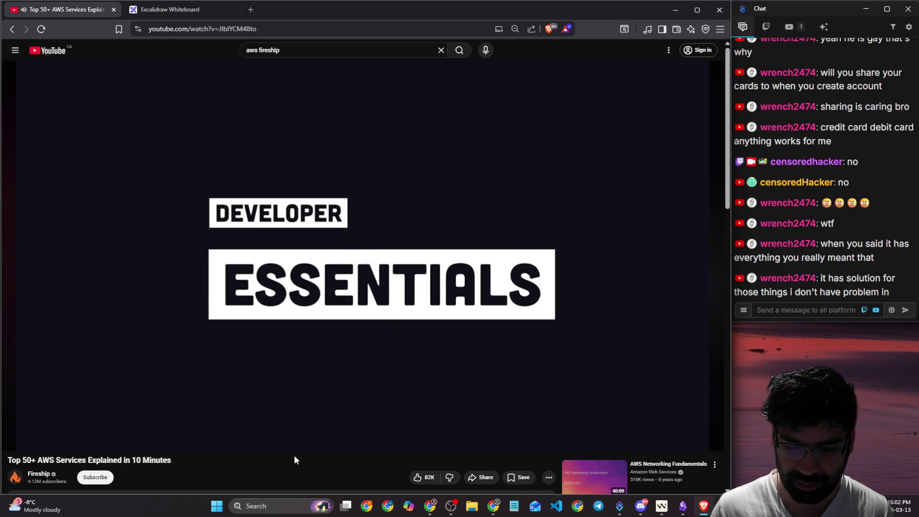
- Rewind 5 seconds, raise the volume, pause on IAM users at 10:32, and return to Excalidraw
key(Left)
key(Down)
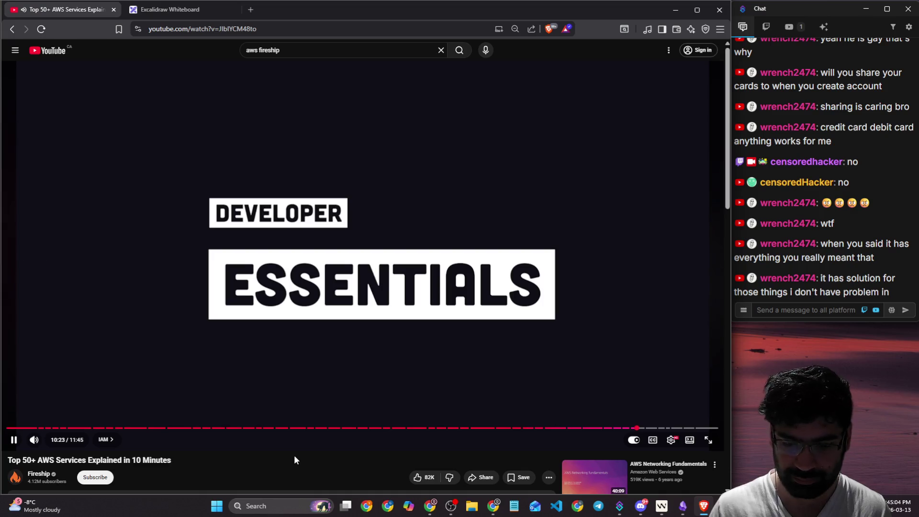
key(Up)
key(Up)
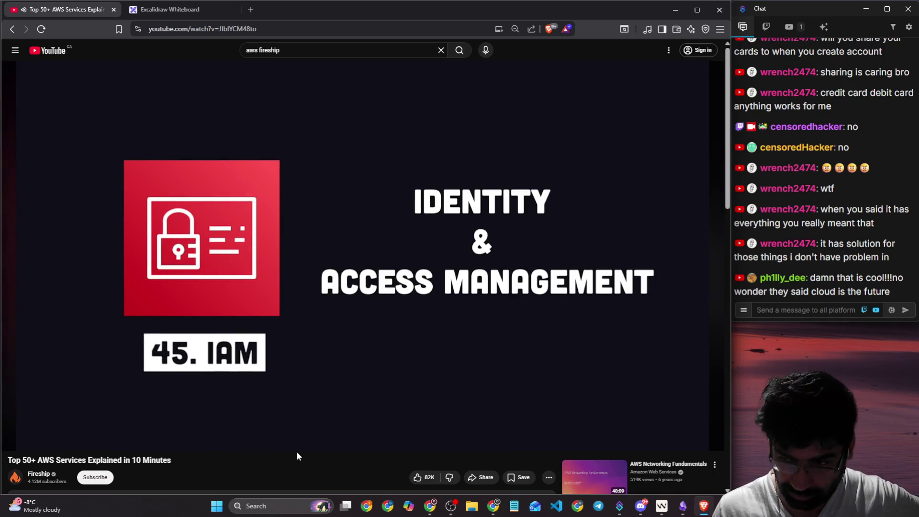
click(344, 379)
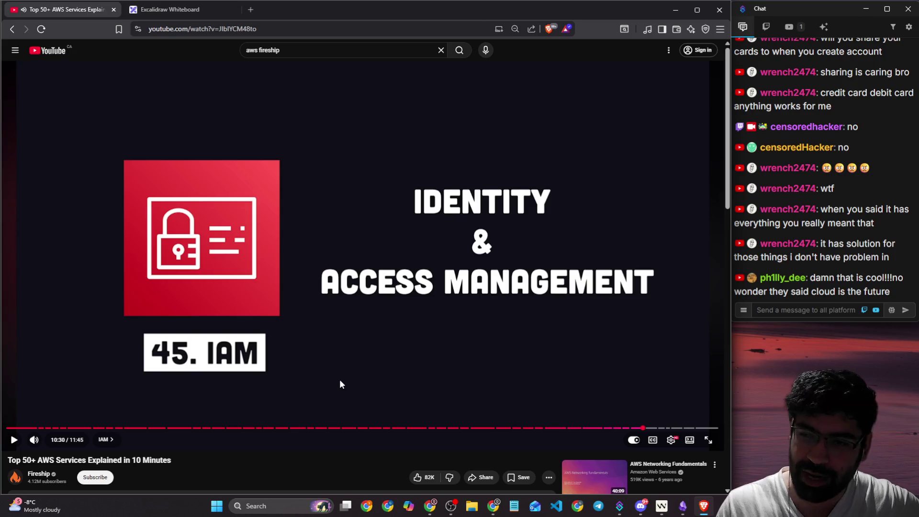
click(340, 379)
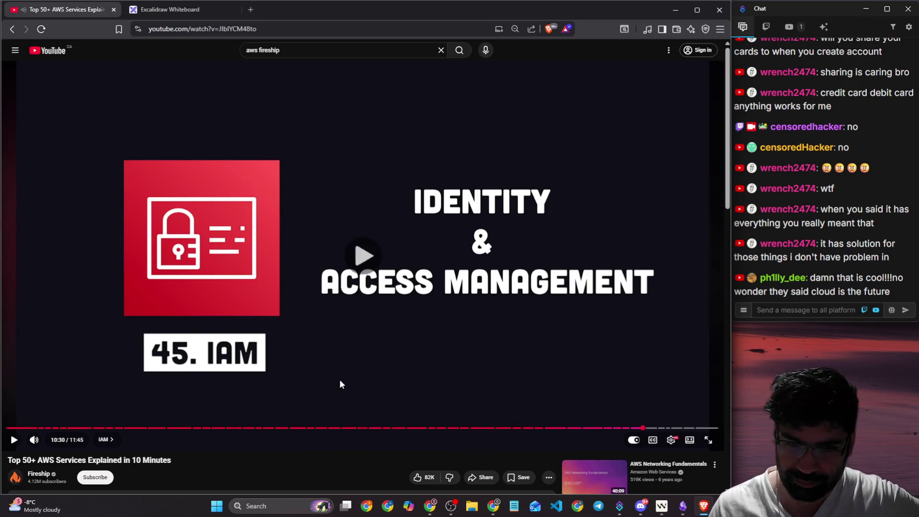
key(Down)
key(Left)
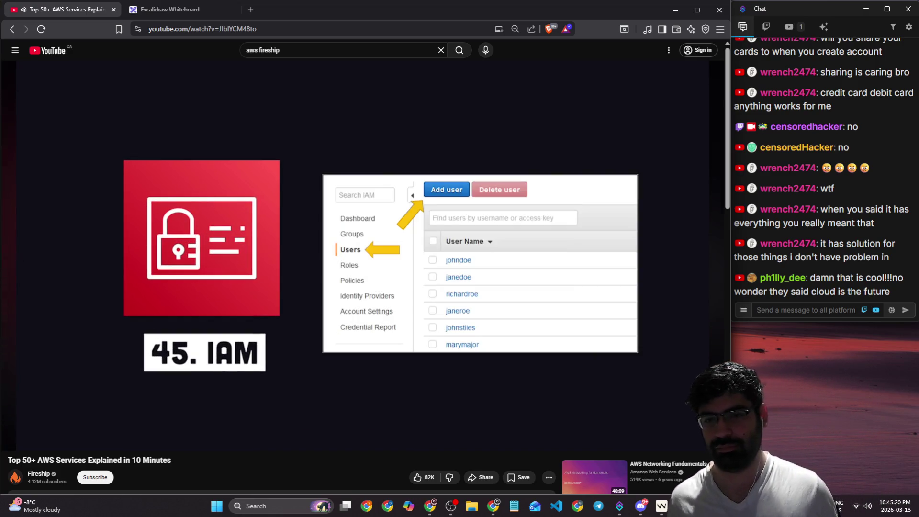
click(169, 272)
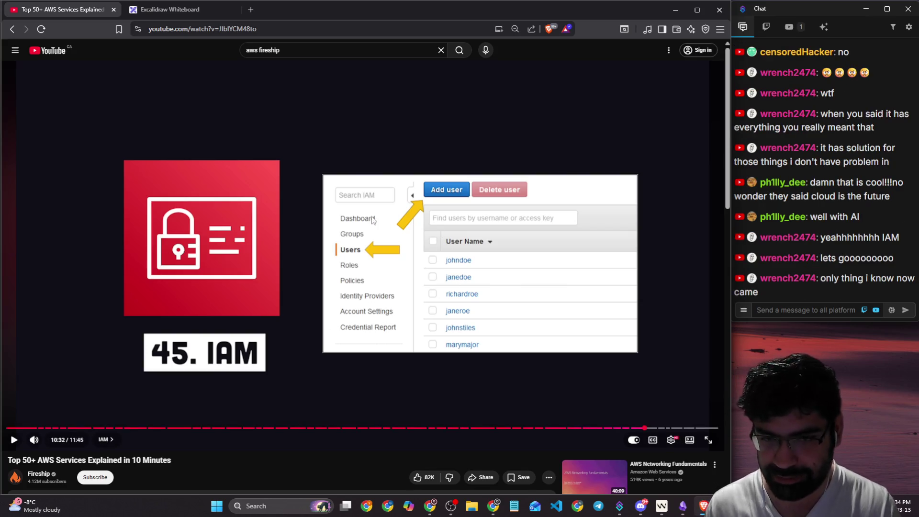
click(179, 11)
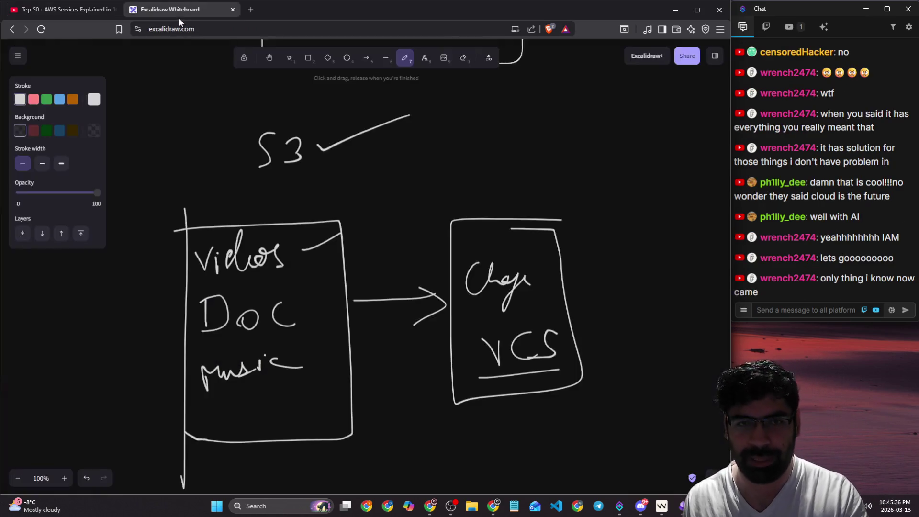
- Write an underlined 'Amazon' and draw an arrow down-left from it
scroll(273, 165, down, 10)
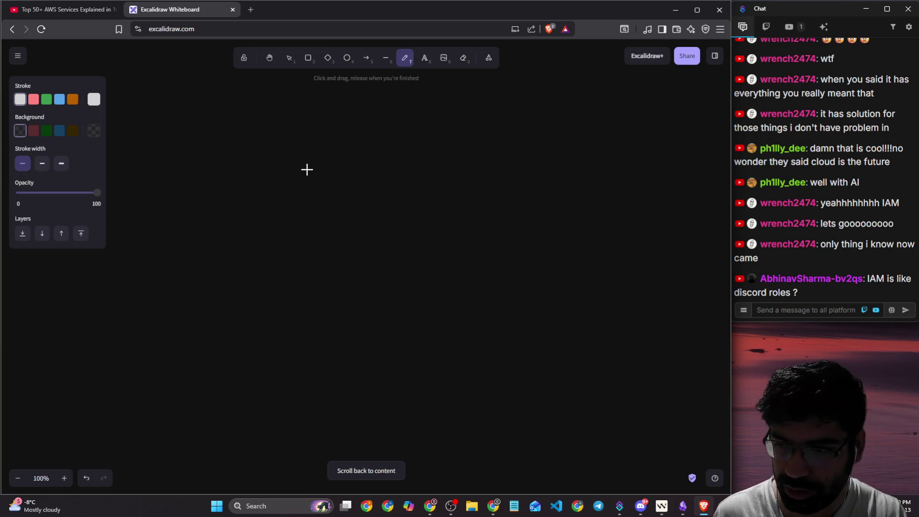
mouse_move(277, 171)
mouse_down()
mouse_move(294, 122)
mouse_move(302, 165)
mouse_move(301, 151)
mouse_move(373, 136)
mouse_move(370, 184)
mouse_up()
drag(412, 137, 458, 142)
drag(292, 179, 411, 161)
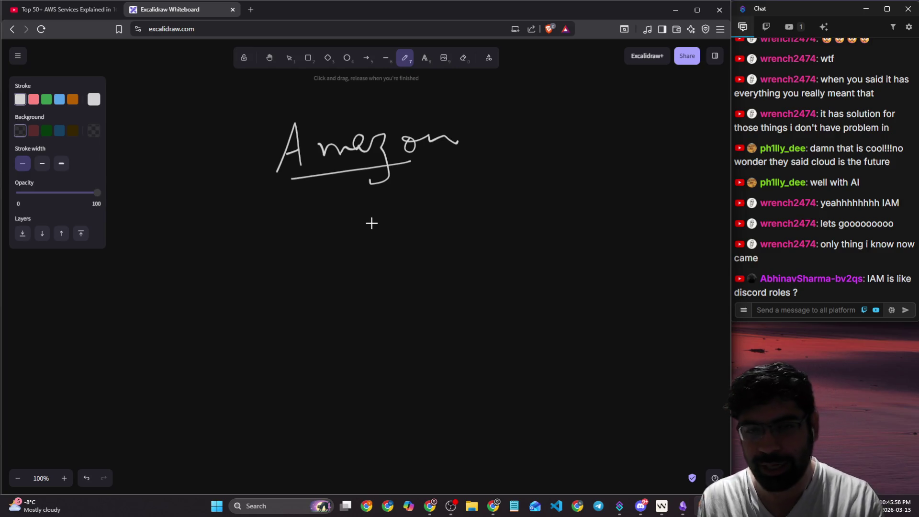
mouse_move(342, 178)
mouse_down()
mouse_move(189, 314)
mouse_move(205, 301)
mouse_up()
- Label the branch 'user' with an underlined Sec below, branching arrows and check marks
scroll(215, 293, down, 1)
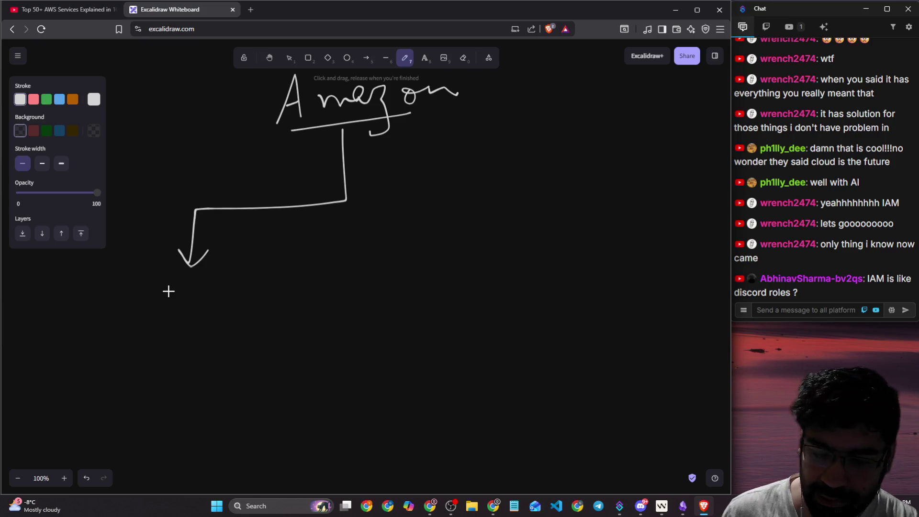
mouse_move(171, 283)
mouse_down()
mouse_move(233, 295)
mouse_move(248, 275)
mouse_move(269, 298)
mouse_up()
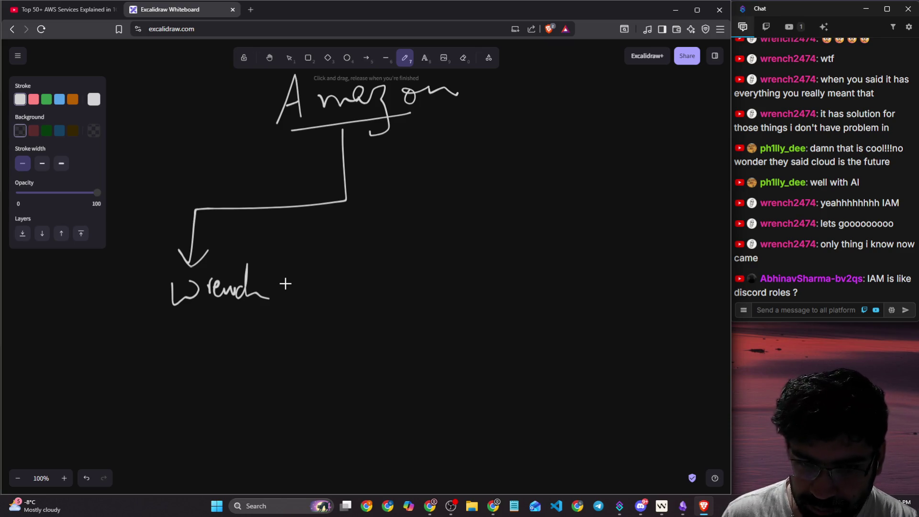
mouse_move(178, 319)
mouse_down()
mouse_move(187, 316)
mouse_move(179, 336)
mouse_move(195, 344)
mouse_move(212, 339)
mouse_move(219, 357)
mouse_up()
key(ctrl+z)
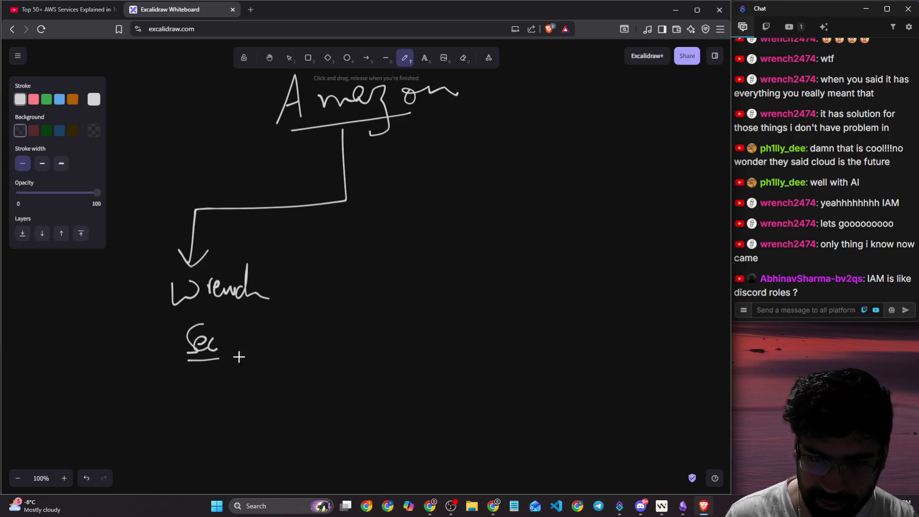
mouse_move(274, 336)
mouse_down()
mouse_move(327, 298)
mouse_move(369, 288)
mouse_move(367, 295)
mouse_move(424, 261)
mouse_up()
mouse_move(348, 323)
mouse_down()
mouse_move(378, 325)
mouse_move(409, 302)
mouse_move(376, 366)
mouse_move(428, 336)
mouse_up()
mouse_move(354, 376)
mouse_down()
mouse_move(382, 390)
mouse_move(376, 398)
mouse_move(373, 389)
mouse_up()
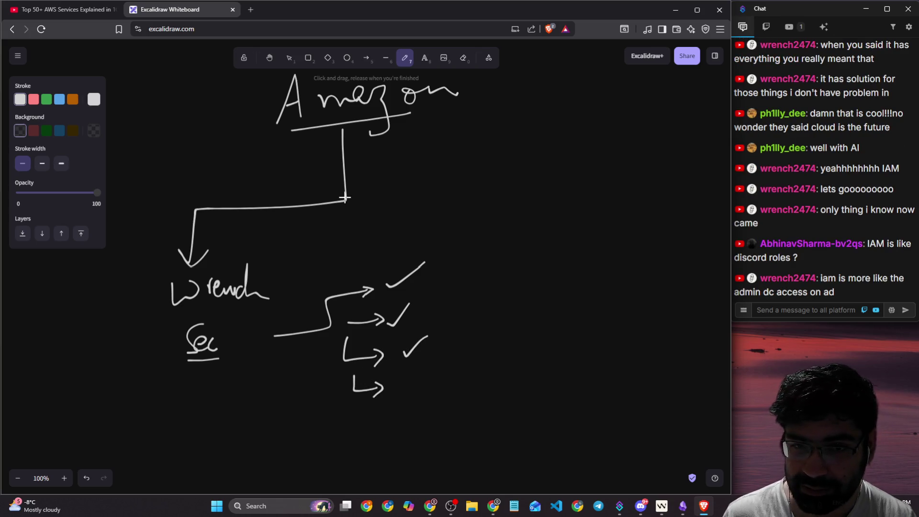
- Draw a right-hand branch to another 'Sec' with slash marks, and link the user to it
mouse_move(346, 198)
mouse_down()
mouse_move(587, 158)
mouse_move(600, 188)
mouse_move(565, 234)
mouse_move(593, 215)
mouse_move(604, 235)
mouse_up()
mouse_move(622, 218)
mouse_down()
mouse_move(623, 235)
mouse_move(634, 232)
mouse_move(594, 252)
mouse_move(596, 263)
mouse_move(611, 256)
mouse_move(624, 270)
mouse_up()
drag(601, 301, 627, 286)
drag(605, 321, 634, 301)
drag(603, 338, 620, 328)
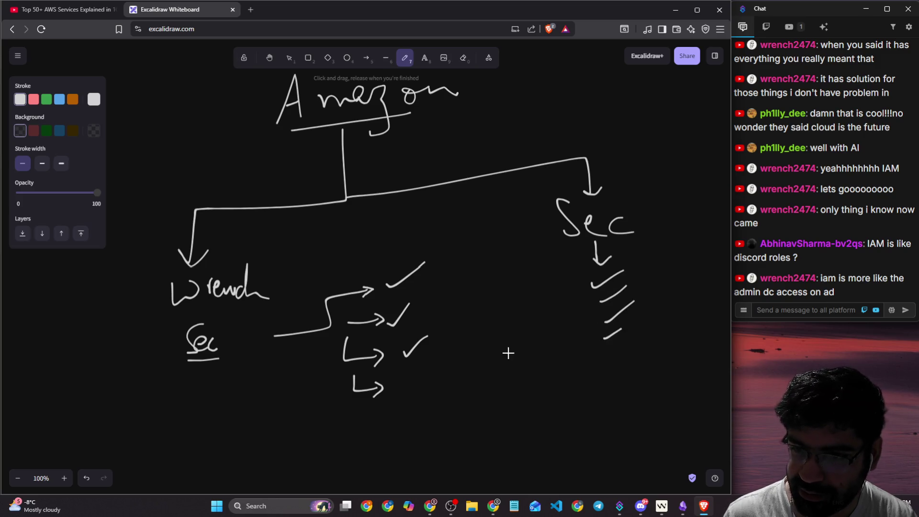
mouse_move(254, 298)
mouse_down()
mouse_move(534, 229)
mouse_move(521, 250)
mouse_up()
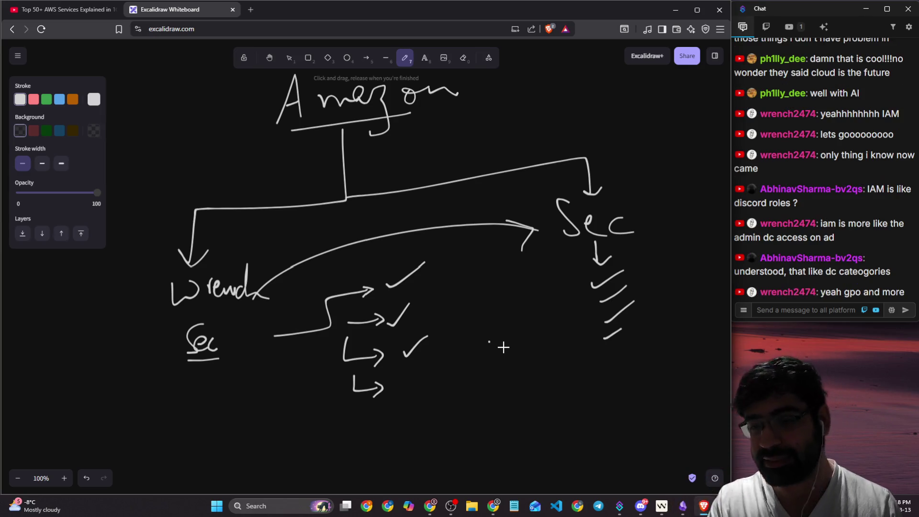
- Scroll the canvas down past the curved user-to-Sec arrow
scroll(267, 275, down, 3)
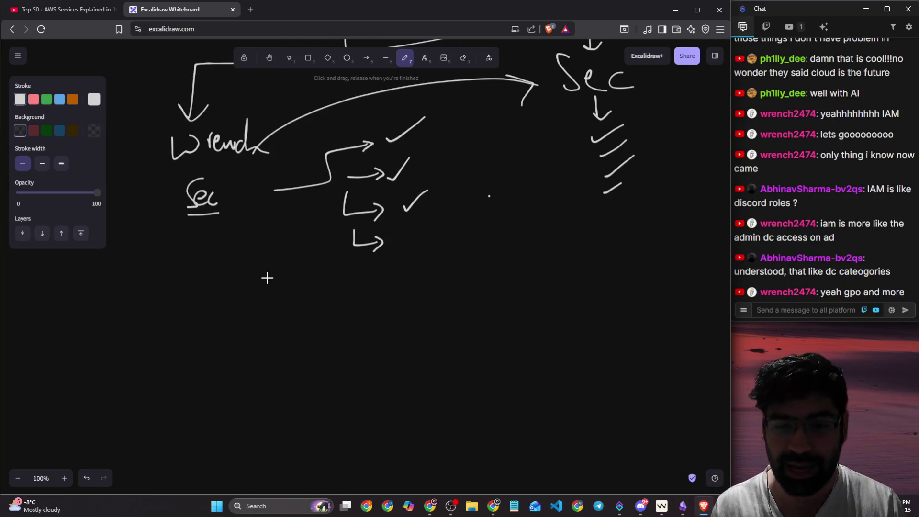
- Draw a line down the left into an underlined 'EC2' with an arrow to its right
mouse_move(199, 62)
mouse_down()
mouse_move(168, 67)
mouse_move(162, 417)
mouse_move(218, 386)
mouse_move(201, 411)
mouse_move(216, 388)
mouse_move(211, 426)
mouse_up()
mouse_move(257, 374)
mouse_down()
mouse_move(257, 426)
mouse_move(275, 405)
mouse_move(298, 406)
mouse_move(253, 411)
mouse_move(293, 425)
mouse_up()
key(ctrl+z)
drag(301, 398, 348, 417)
drag(252, 444, 327, 439)
mouse_move(336, 404)
mouse_down()
mouse_move(367, 388)
mouse_move(366, 411)
mouse_move(378, 395)
mouse_up()
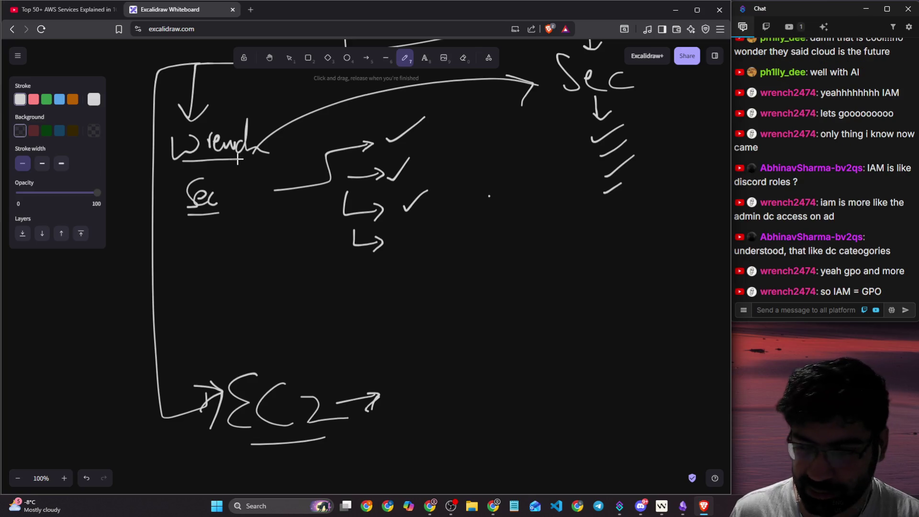
scroll(392, 373, down, 2)
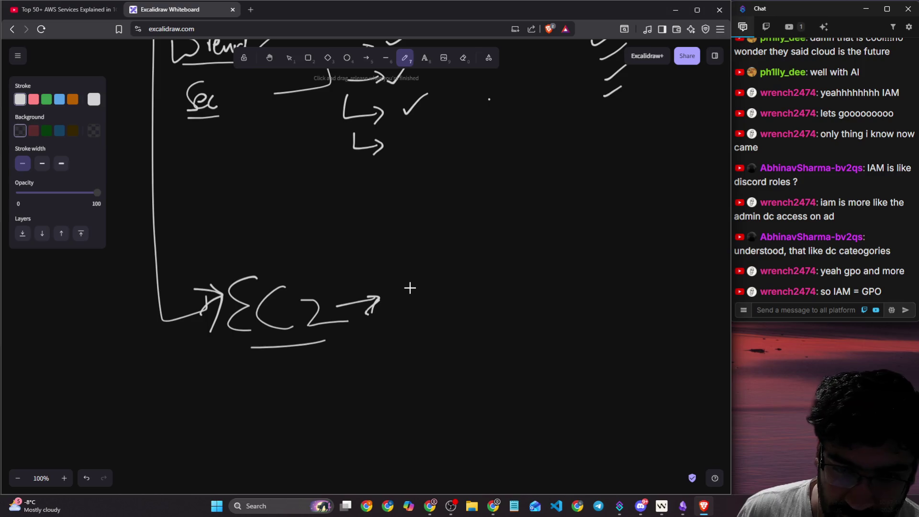
- Write 'Service Acc' after the EC2 arrow and curve an arrow up to the Sec slashes
mouse_move(424, 276)
mouse_down()
mouse_move(404, 272)
mouse_move(397, 309)
mouse_move(452, 312)
mouse_move(489, 297)
mouse_move(558, 305)
mouse_up()
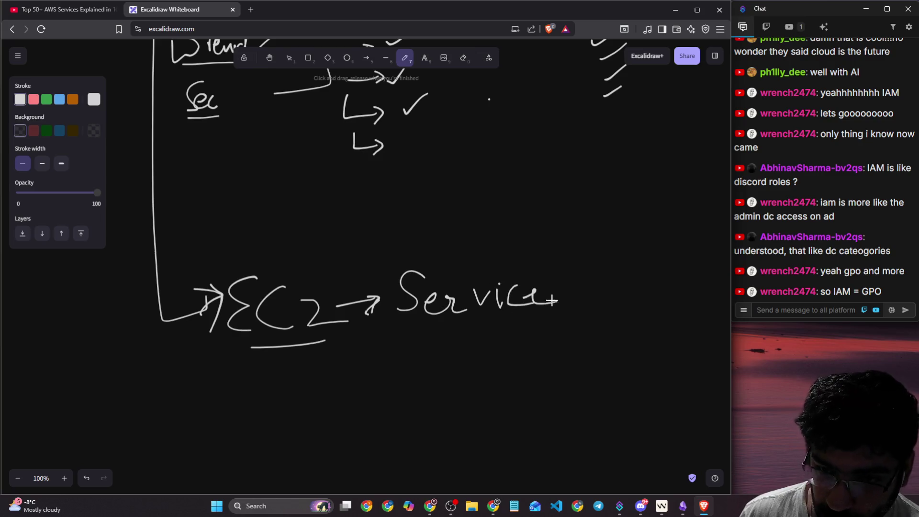
scroll(397, 276, up, 3)
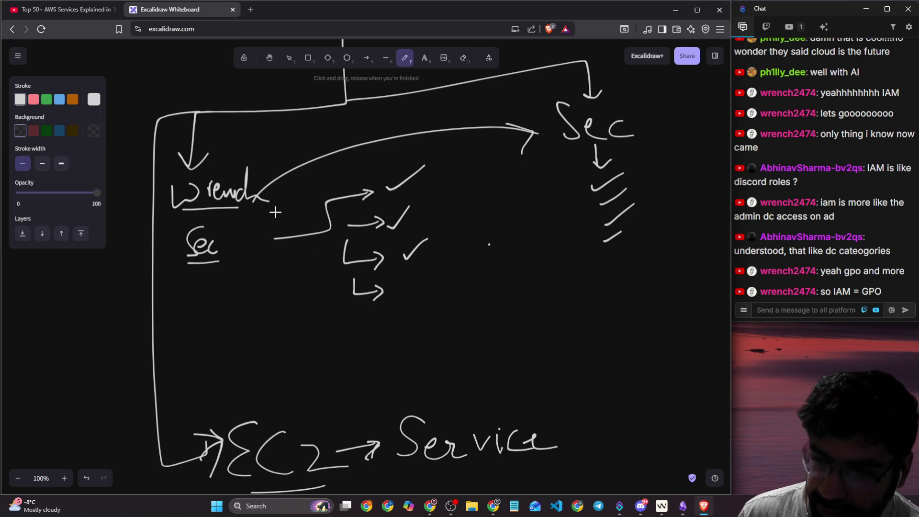
scroll(336, 240, down, 6)
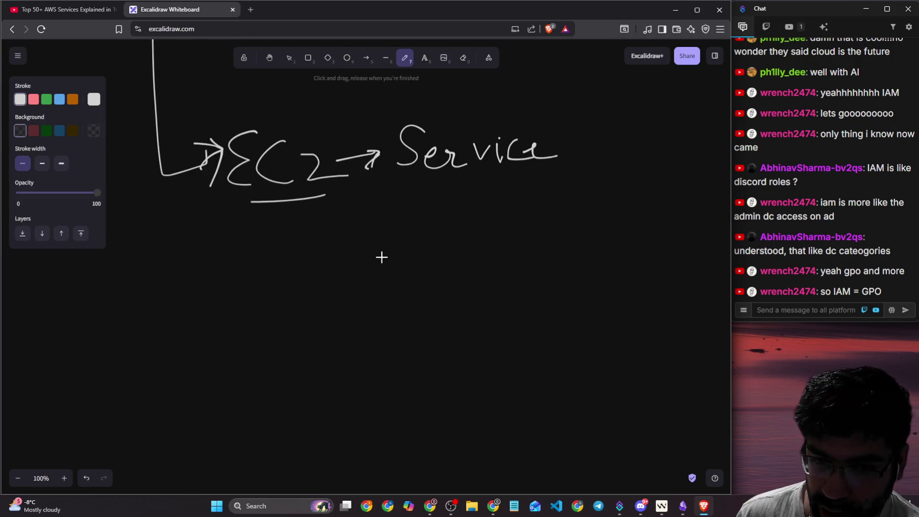
mouse_move(419, 207)
mouse_down()
mouse_move(413, 222)
mouse_move(434, 218)
mouse_up()
drag(418, 208, 462, 213)
scroll(458, 240, up, 4)
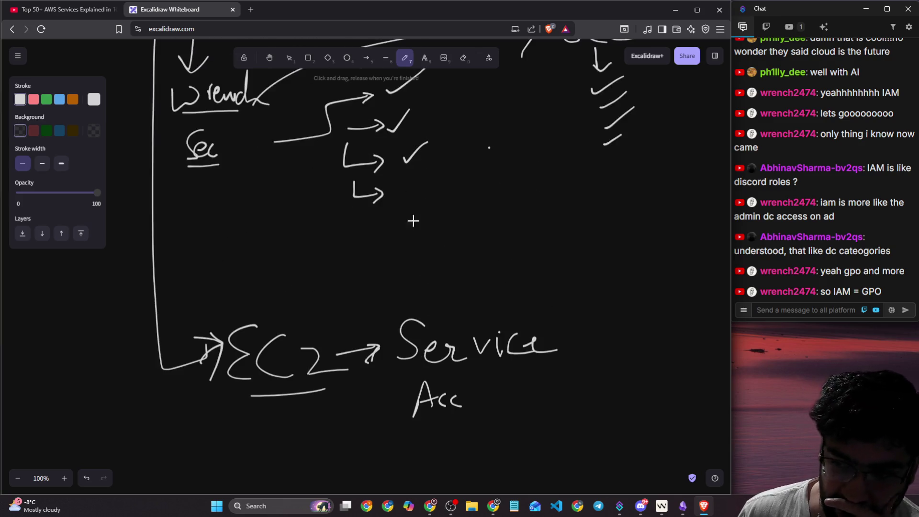
mouse_move(493, 311)
mouse_down()
mouse_move(573, 141)
mouse_move(588, 175)
mouse_up()
- Highlight the chat message about admin access, then go back to the AWS video
scroll(611, 263, up, 1)
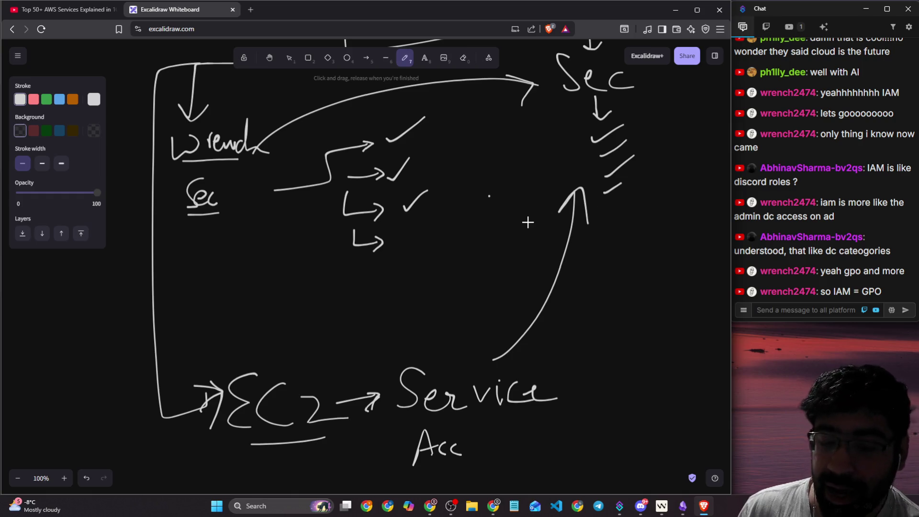
mouse_move(826, 204)
mouse_down()
mouse_move(849, 205)
mouse_move(835, 217)
mouse_up()
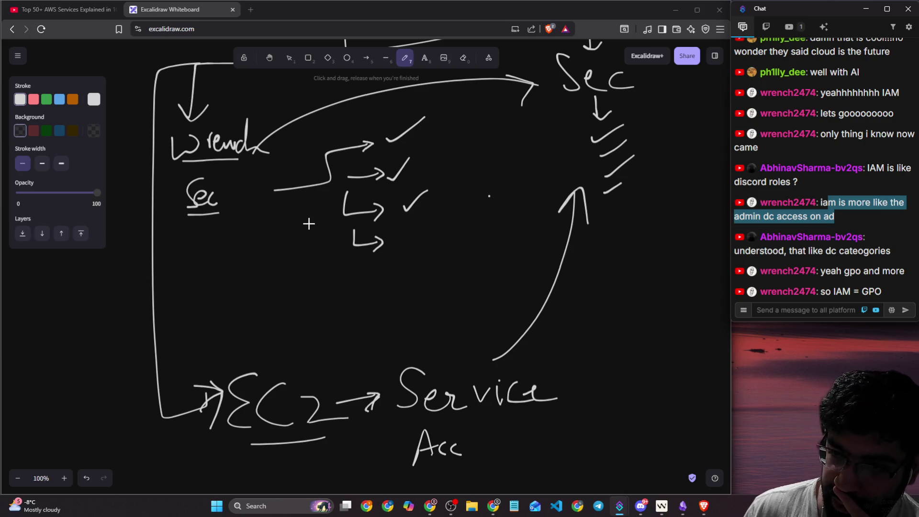
scroll(390, 206, up, 2)
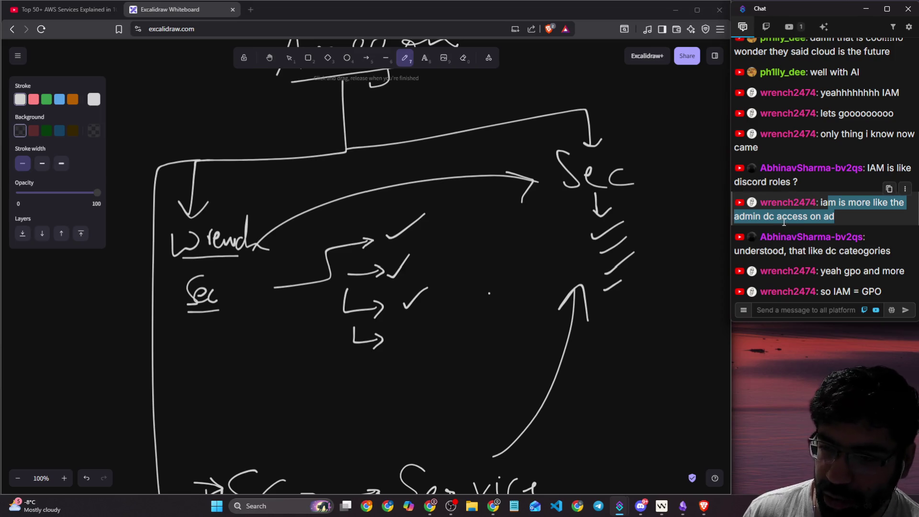
scroll(390, 199, down, 3)
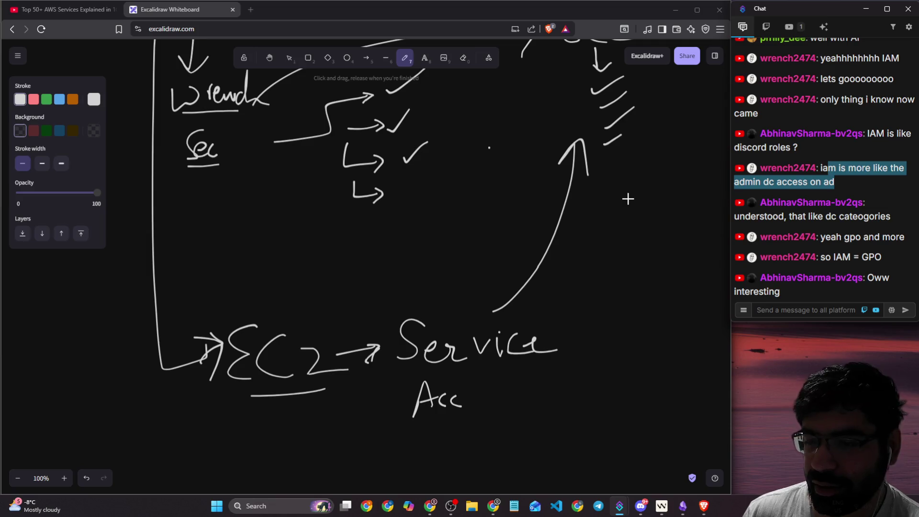
click(70, 13)
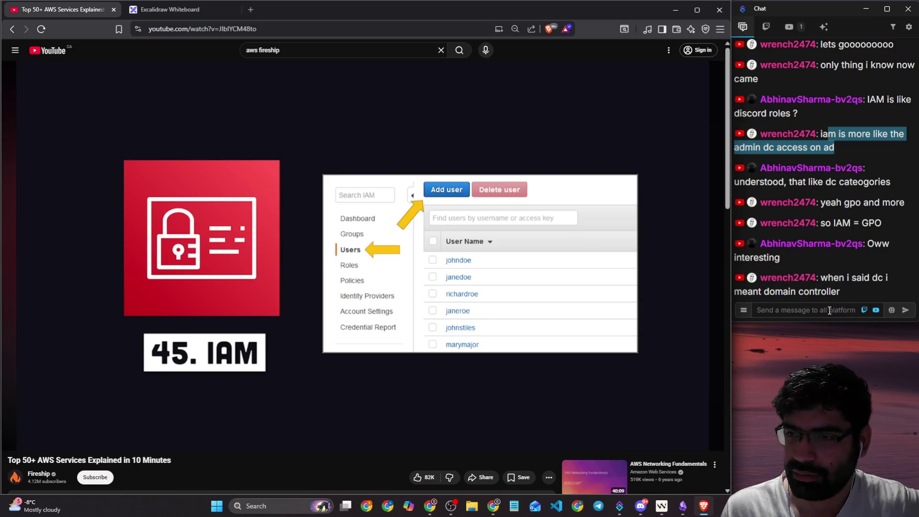
- Bring the chat window to the front, then Alt+Tab back to the whiteboard
click(819, 320)
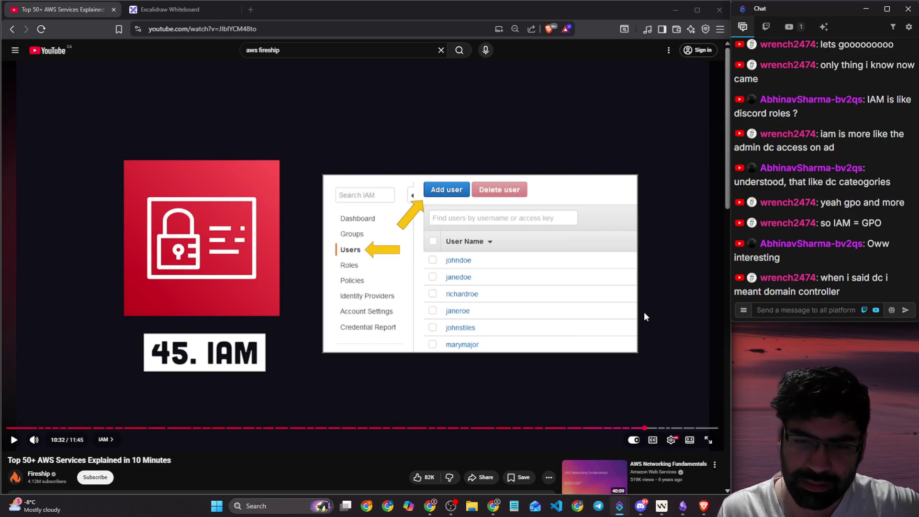
key(alt+Tab)
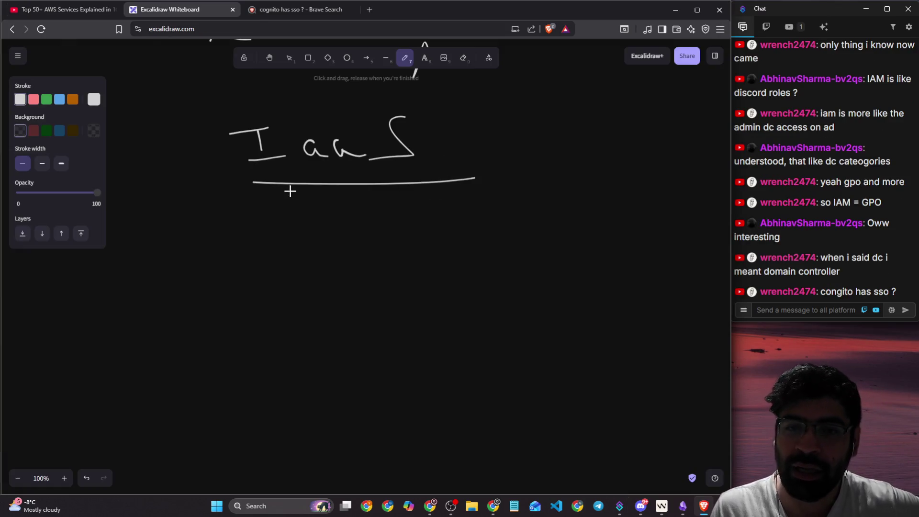
- Draw a down arrow to a stack of five list lines, plus 'EC2' with an arrow into them
mouse_move(290, 182)
mouse_down()
mouse_move(303, 247)
mouse_move(319, 233)
mouse_up()
scroll(357, 230, down, 2)
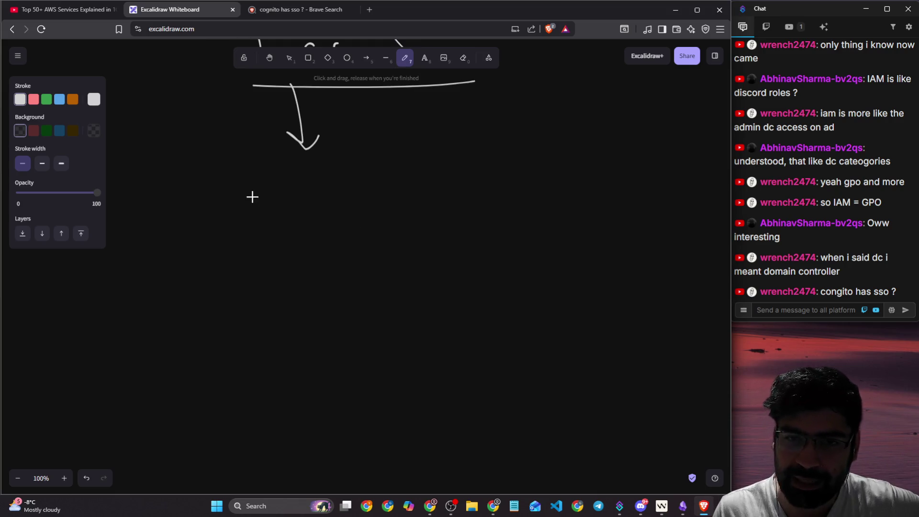
drag(265, 183, 323, 181)
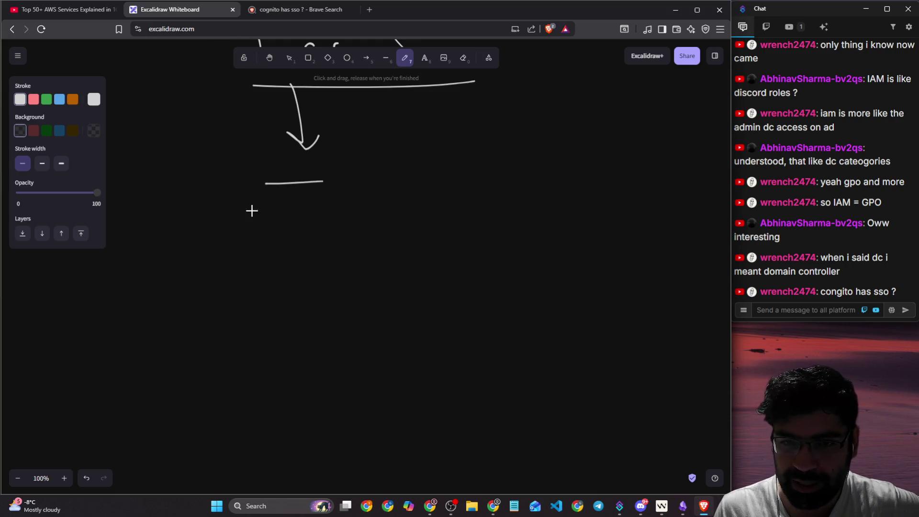
drag(242, 210, 306, 215)
drag(226, 255, 303, 260)
drag(255, 298, 314, 299)
drag(266, 332, 302, 332)
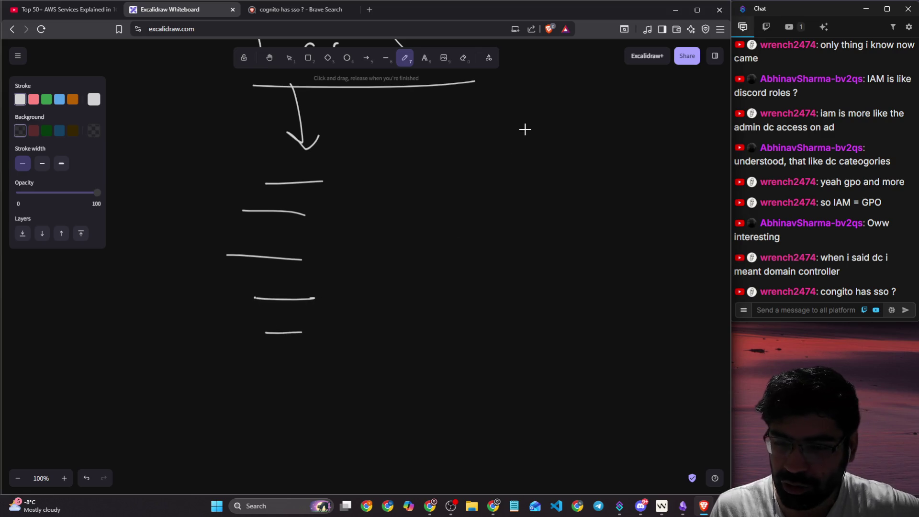
mouse_move(511, 123)
mouse_down()
mouse_move(520, 141)
mouse_move(511, 163)
mouse_up()
mouse_move(563, 125)
mouse_down()
mouse_move(563, 152)
mouse_move(622, 150)
mouse_up()
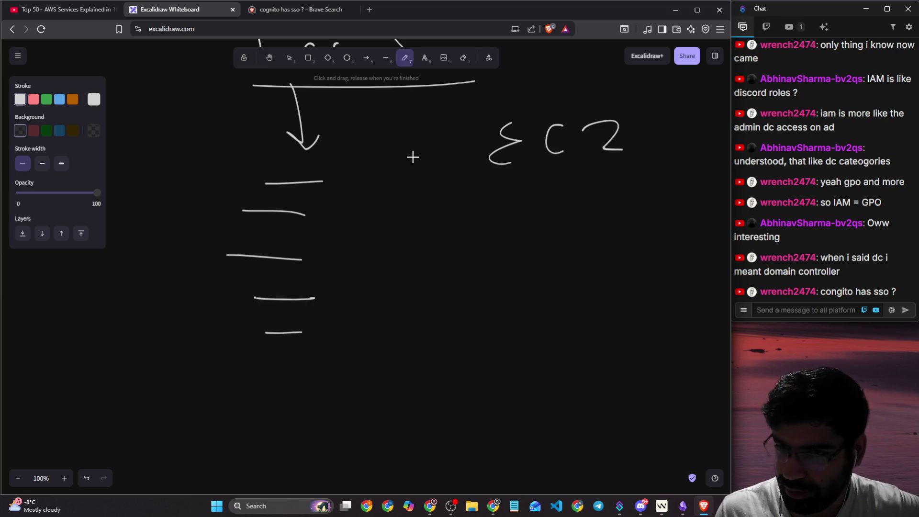
mouse_move(465, 141)
mouse_down()
mouse_move(320, 212)
mouse_move(348, 218)
mouse_up()
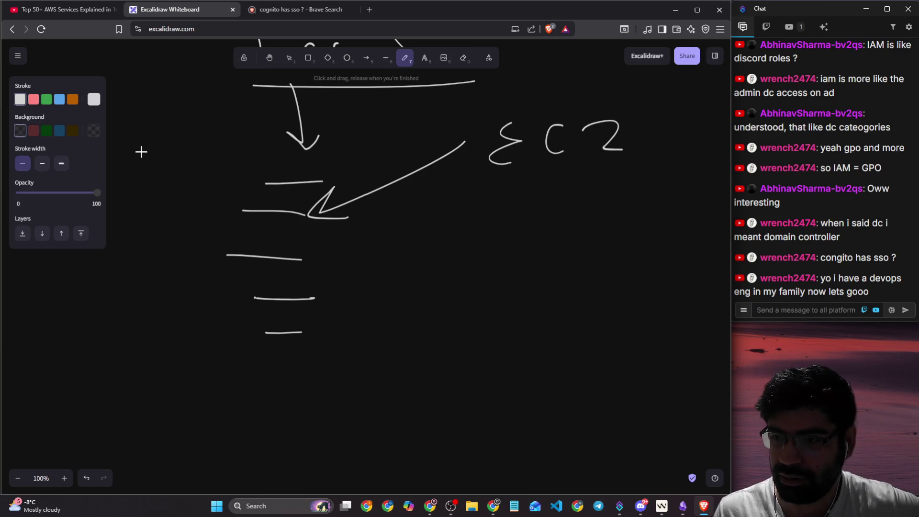
click(76, 14)
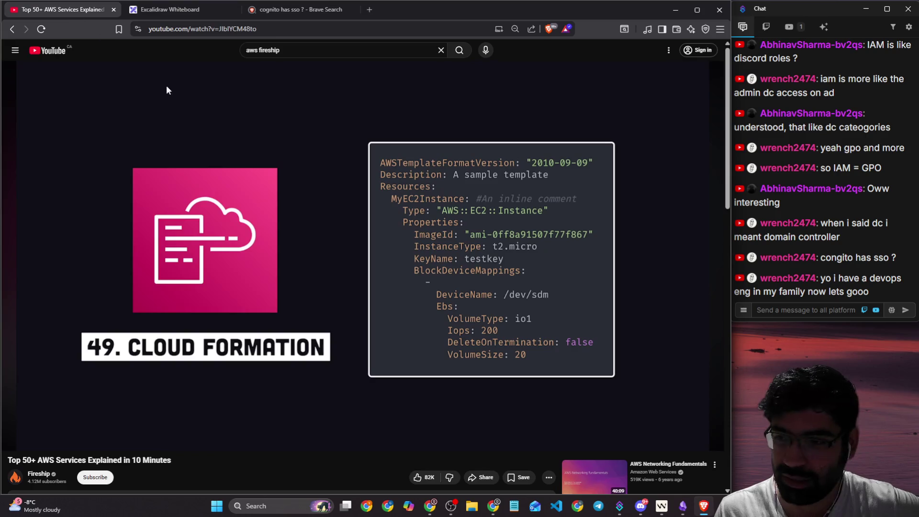
- Play the AWS video briefly and pause at 11:04 on the CloudFormation template slide
click(401, 238)
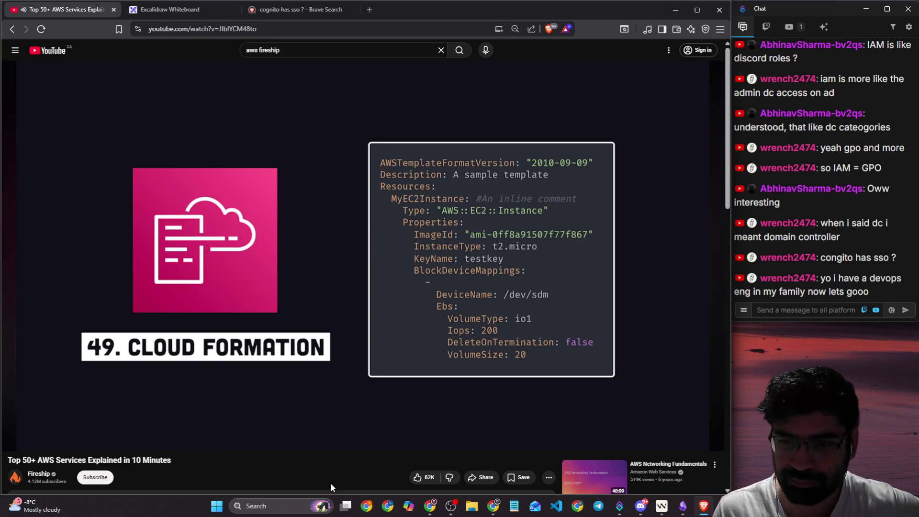
click(473, 244)
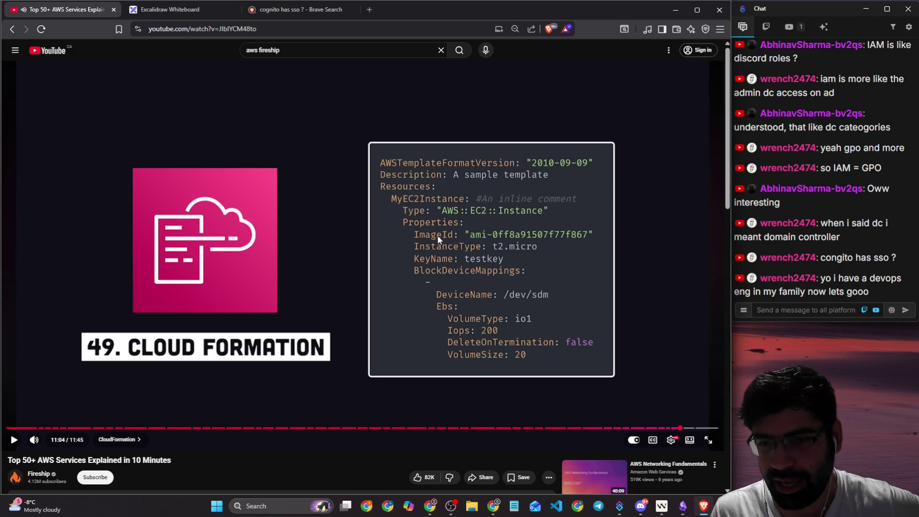
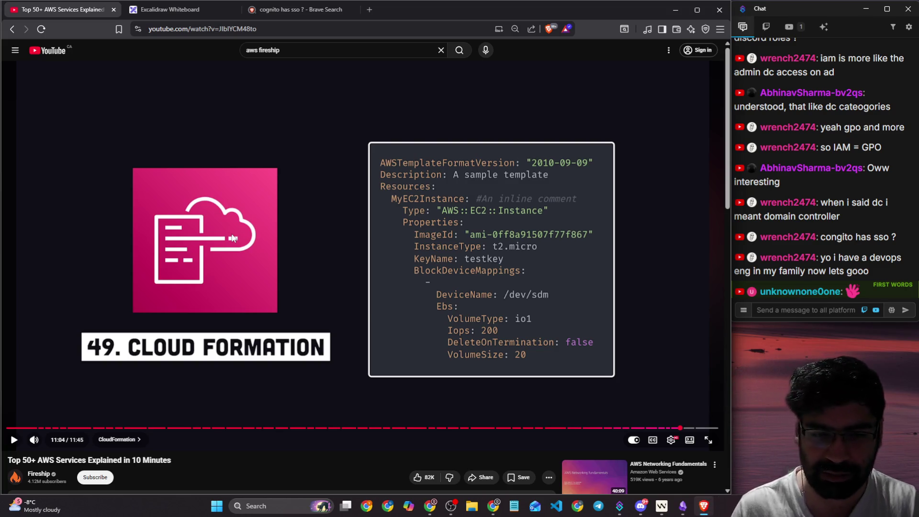
- Play the Fireship AWS services video, pausing and resuming it along the way
click(233, 238)
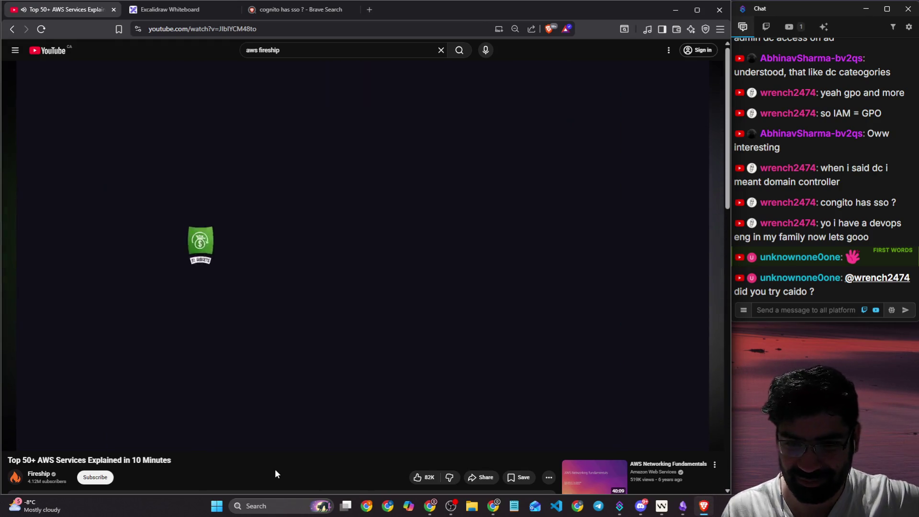
click(557, 210)
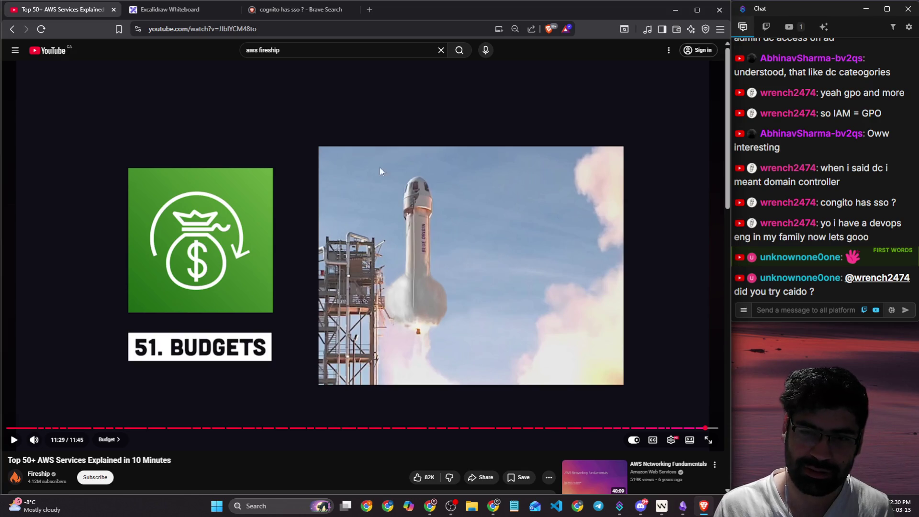
click(430, 357)
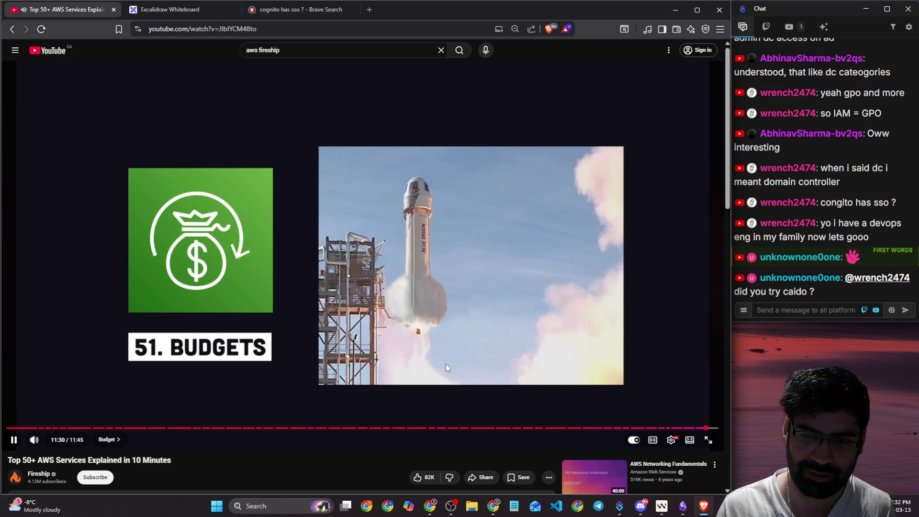
click(446, 364)
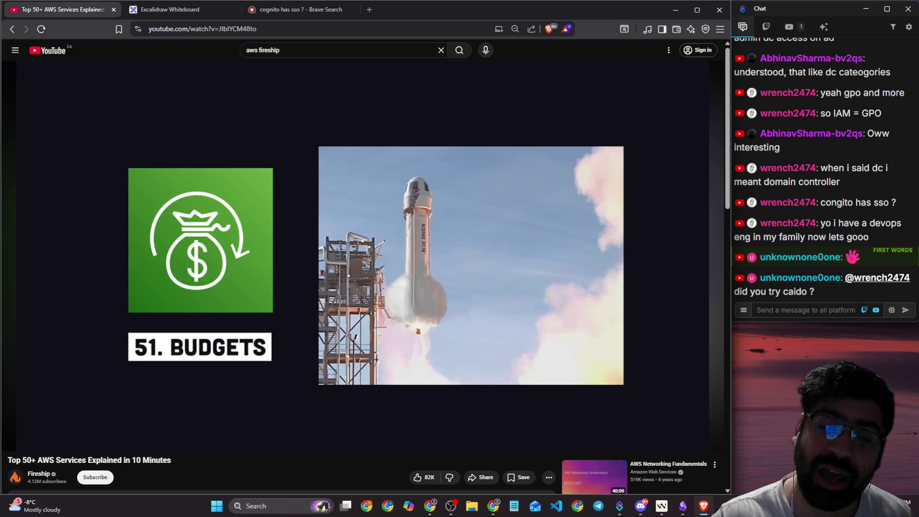
click(331, 336)
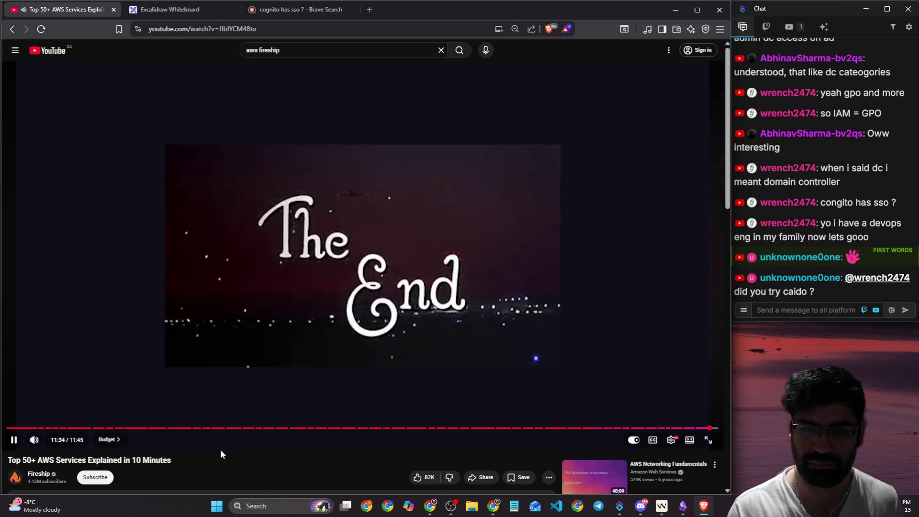
- Try to like the video, pause it at the end cards, and close the YouTube tab
scroll(220, 449, down, 1)
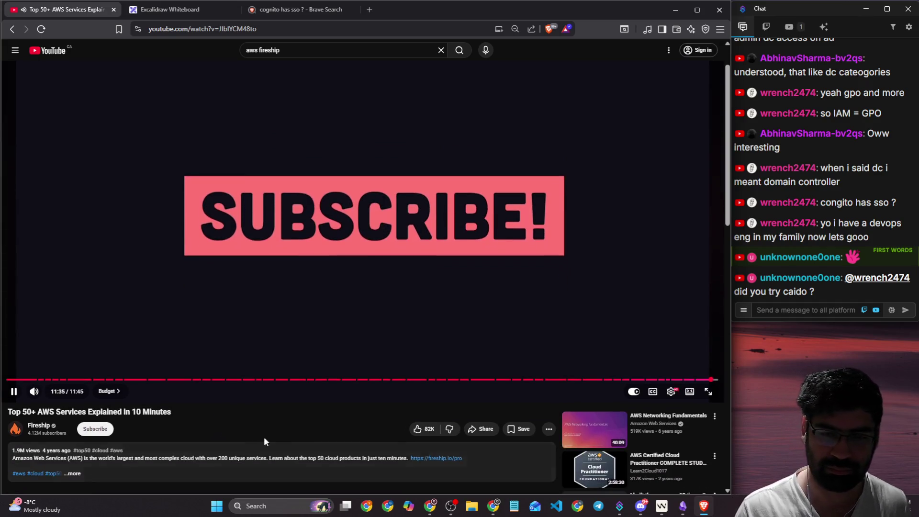
click(420, 429)
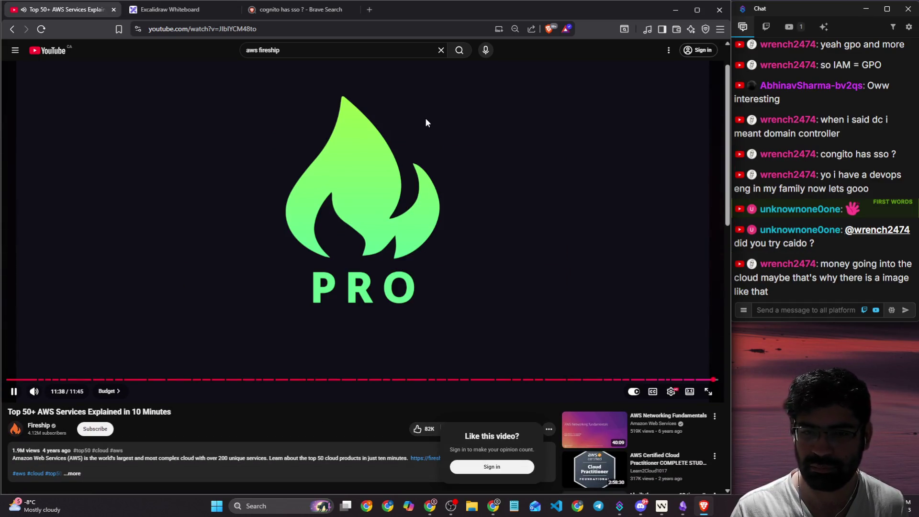
click(346, 105)
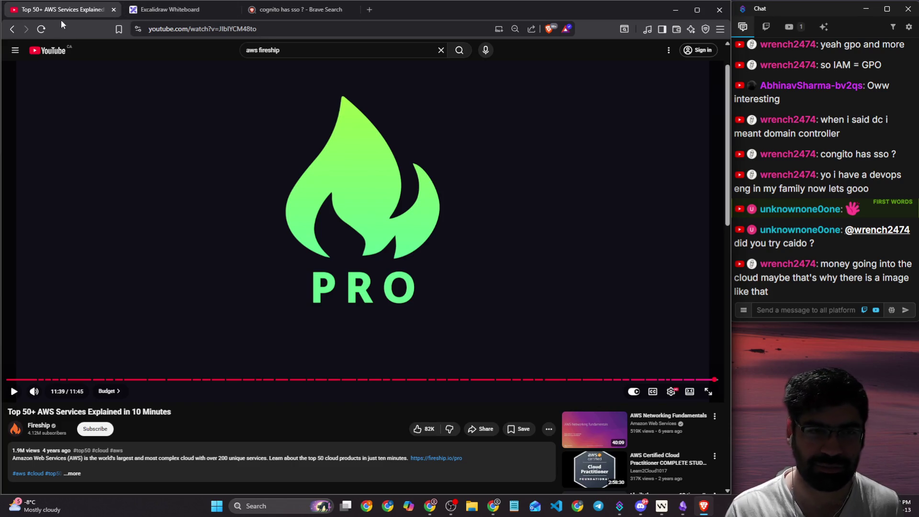
click(112, 11)
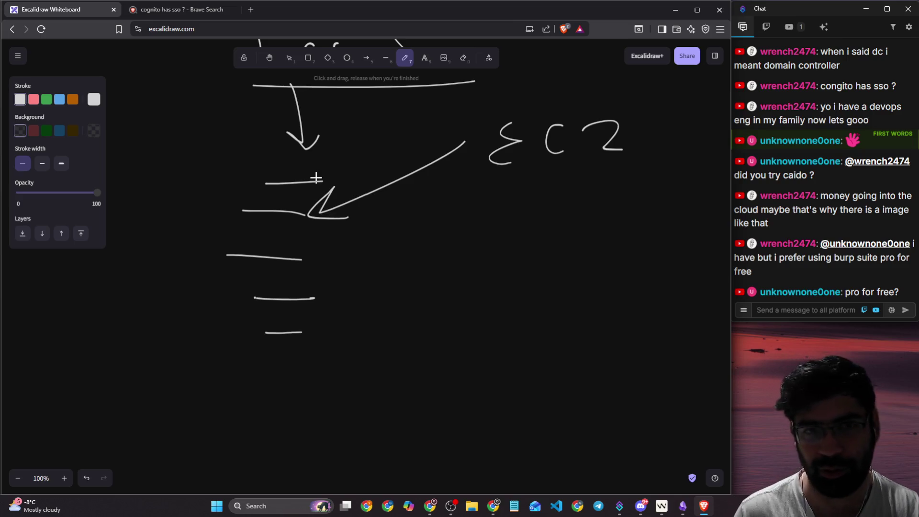
- Close the Cognito search tab, open a blank new tab, and switch to the Obsidian AWS note
click(234, 9)
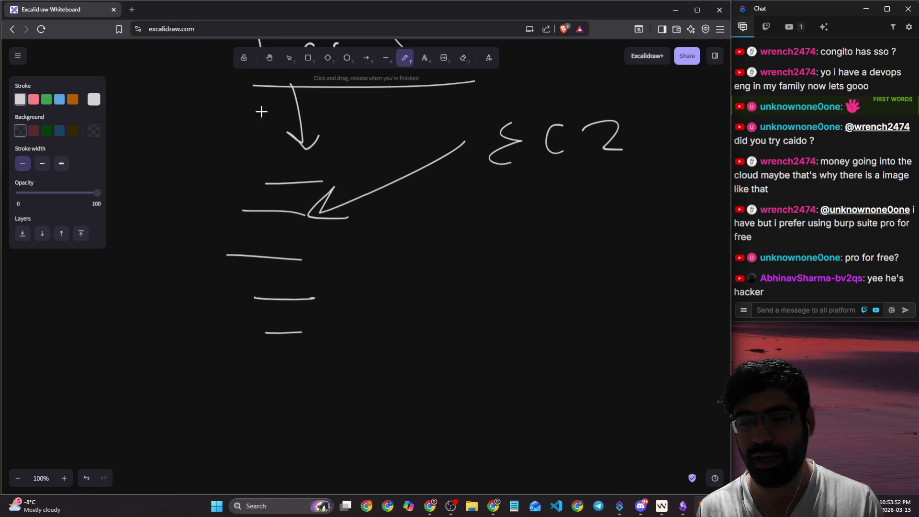
click(131, 9)
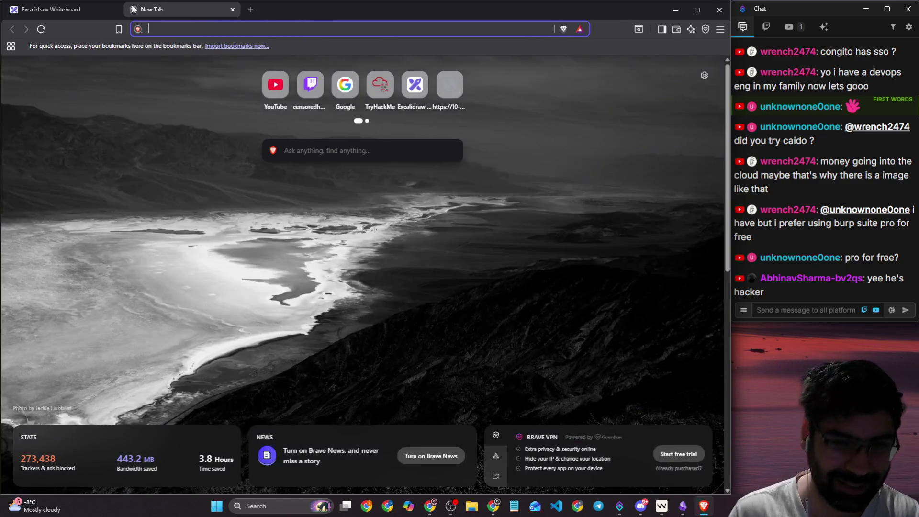
key(alt+Tab)
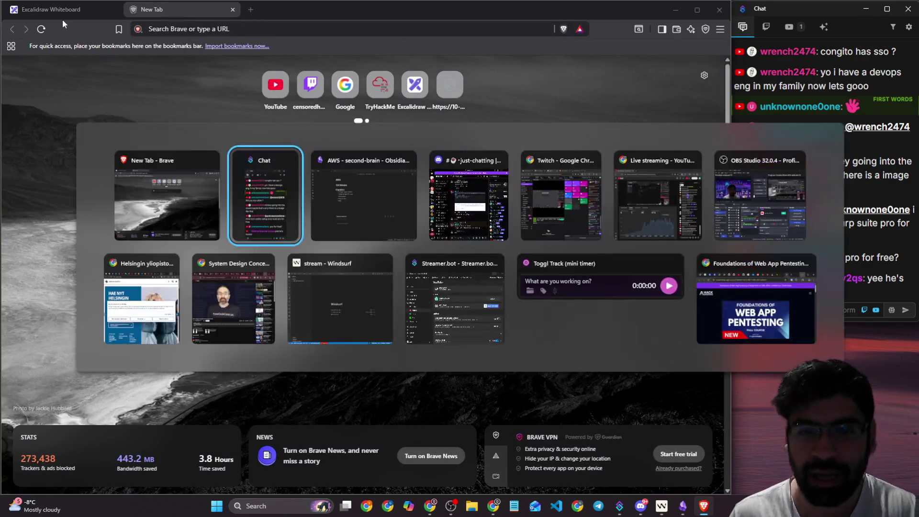
click(326, 180)
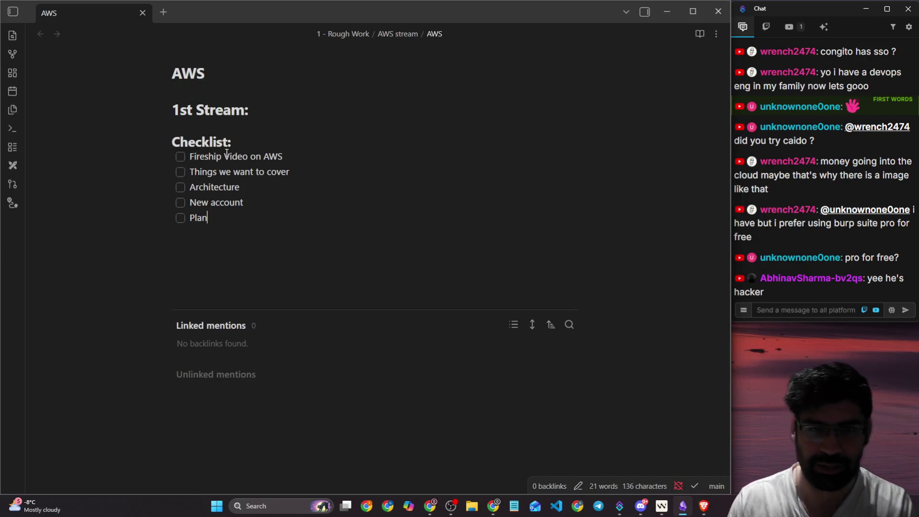
- Tick off the Fireship video and nest 'Play in cloud > In any cloud' under Things we want to cover
click(180, 156)
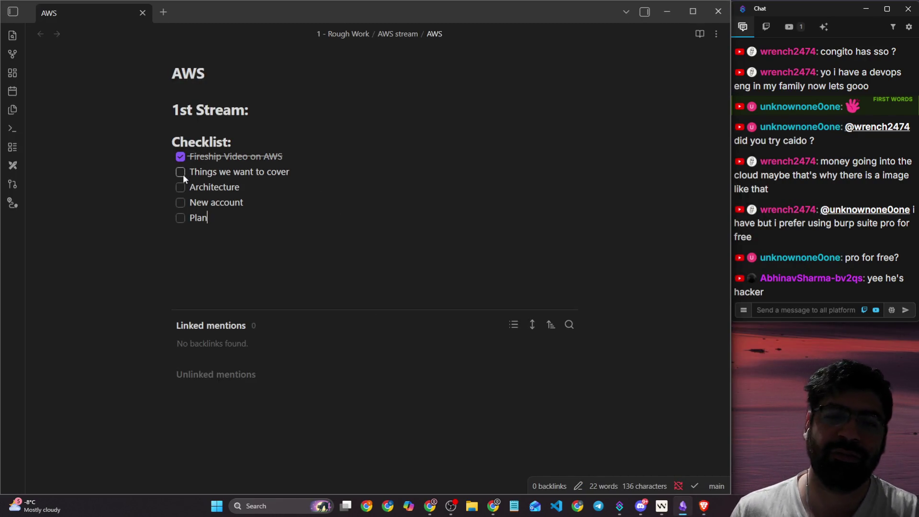
click(299, 171)
key(Return)
key(Tab)
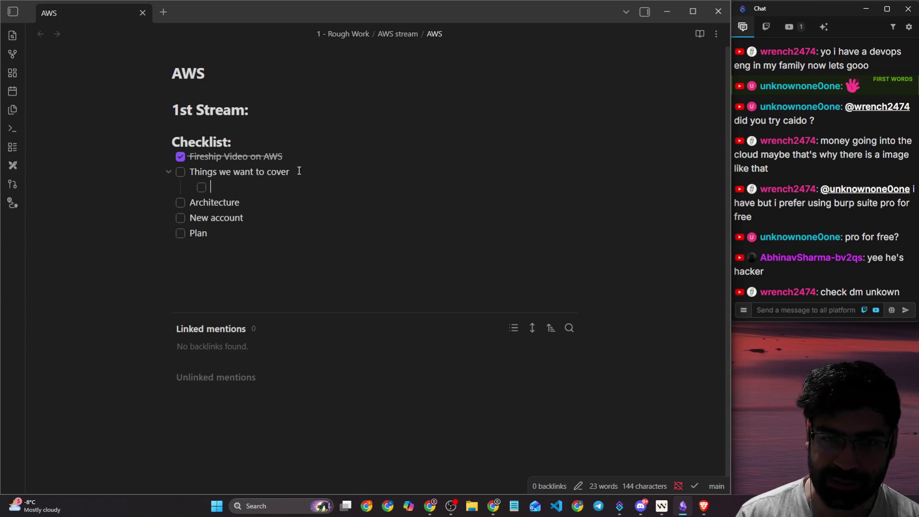
text(Pla)
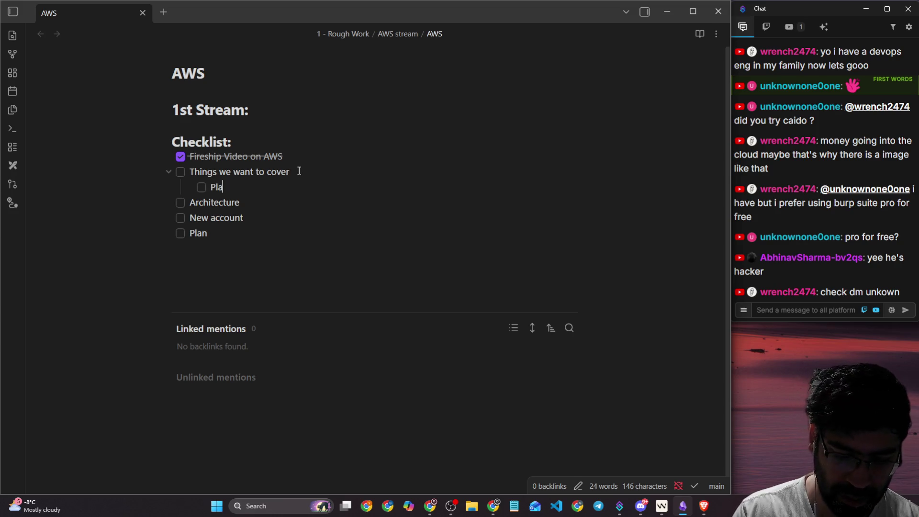
text(y in cloud >)
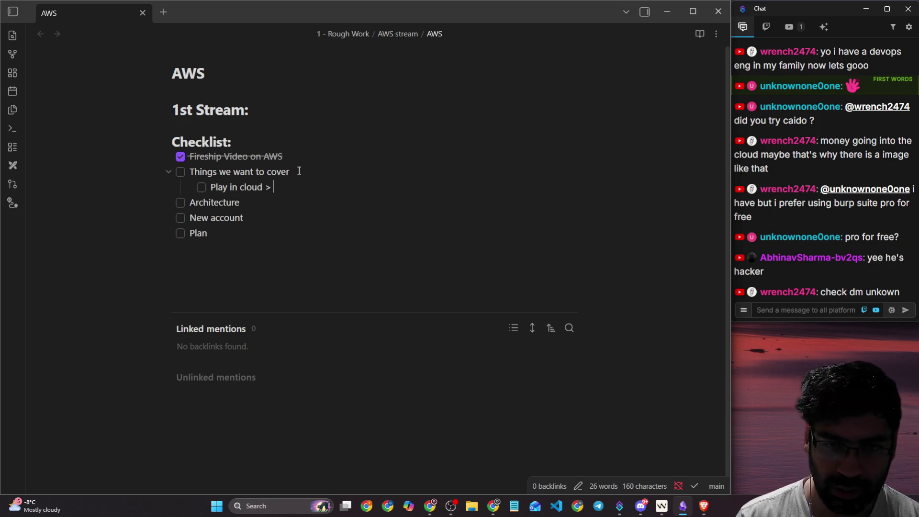
text( In any )
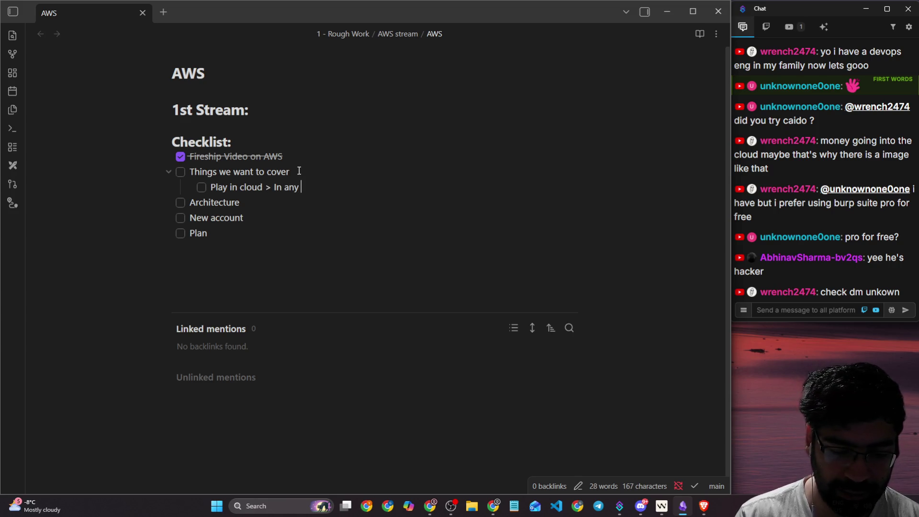
text(cloud)
- Add the nested item 'Build things > webserver' and start an indented line under Architecture
key(Return)
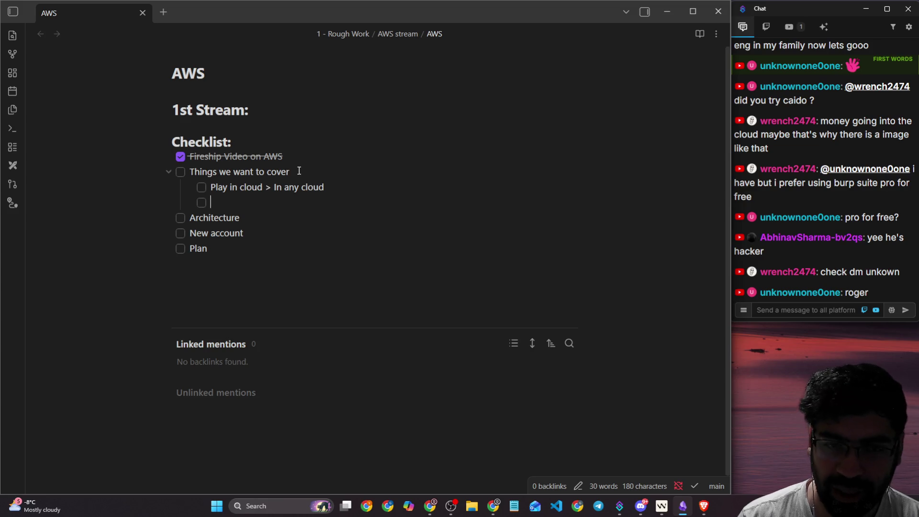
text(Bui)
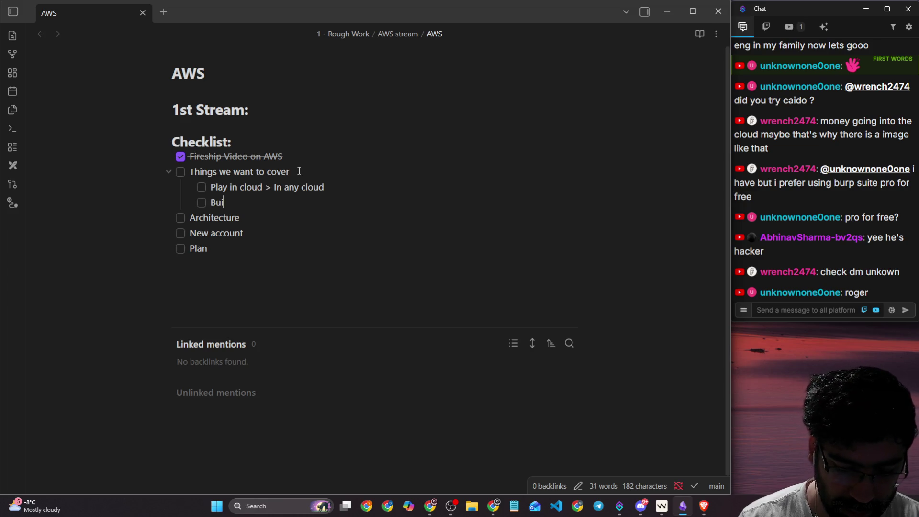
text(ld things )
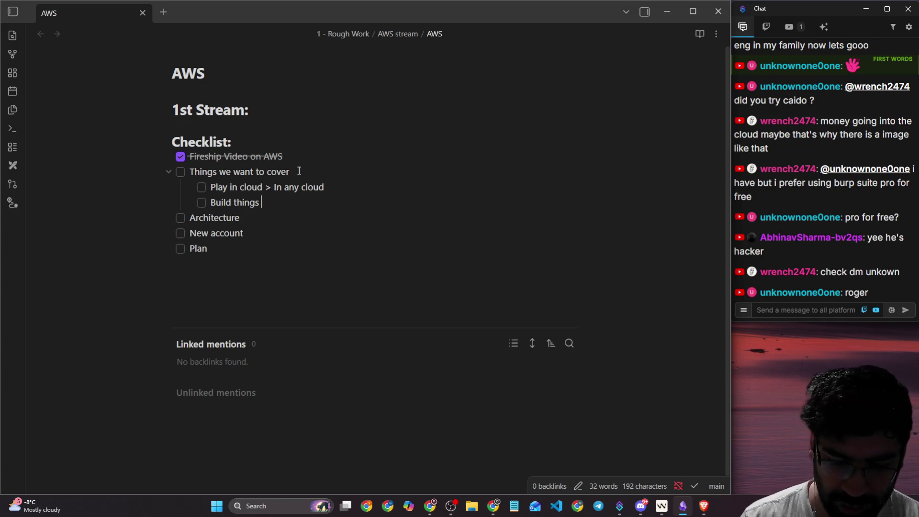
text(> website)
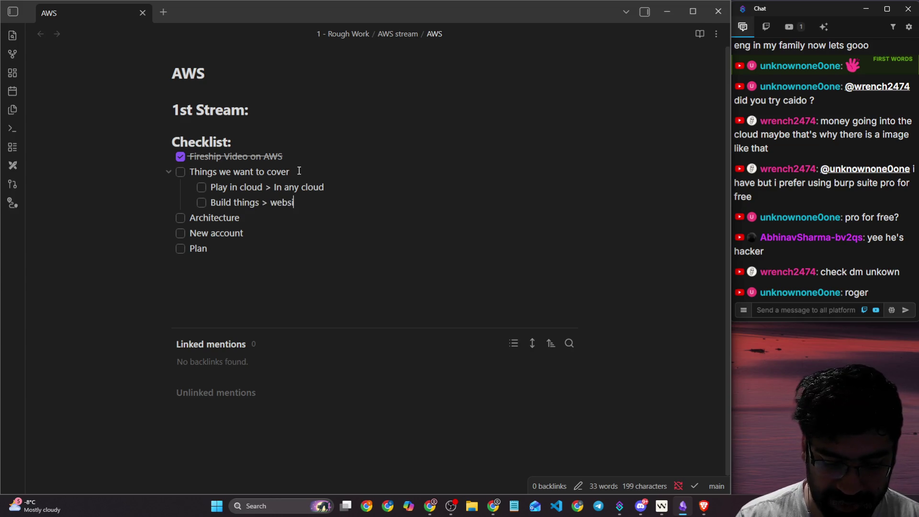
key(BackSpace)
key(BackSpace)
key(BackSpace)
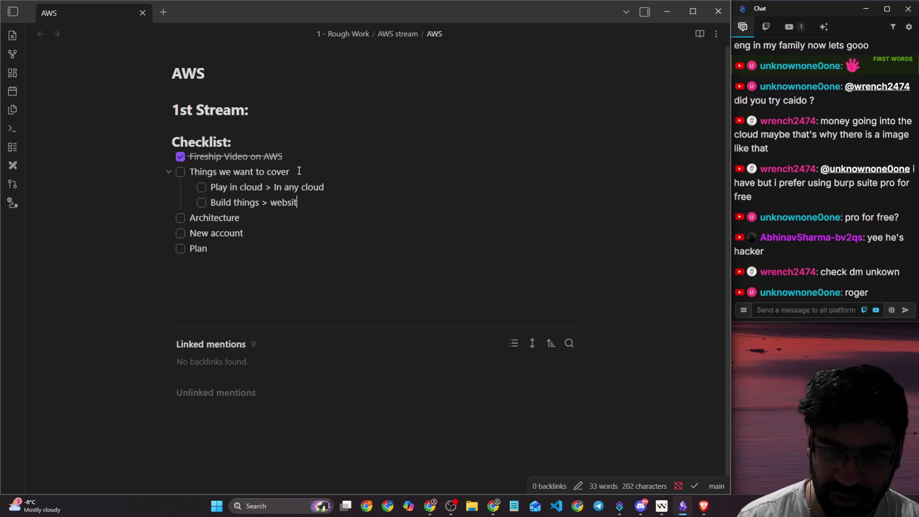
text(erver)
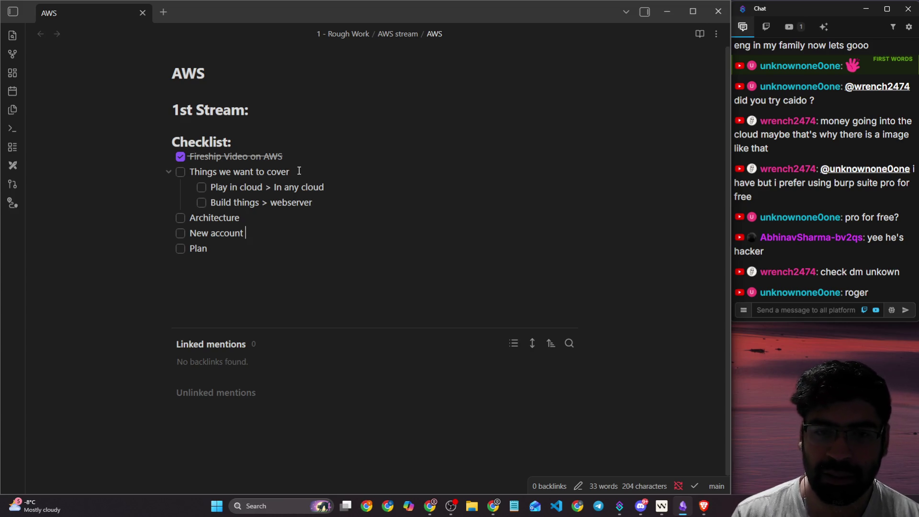
key(Return)
key(Tab)
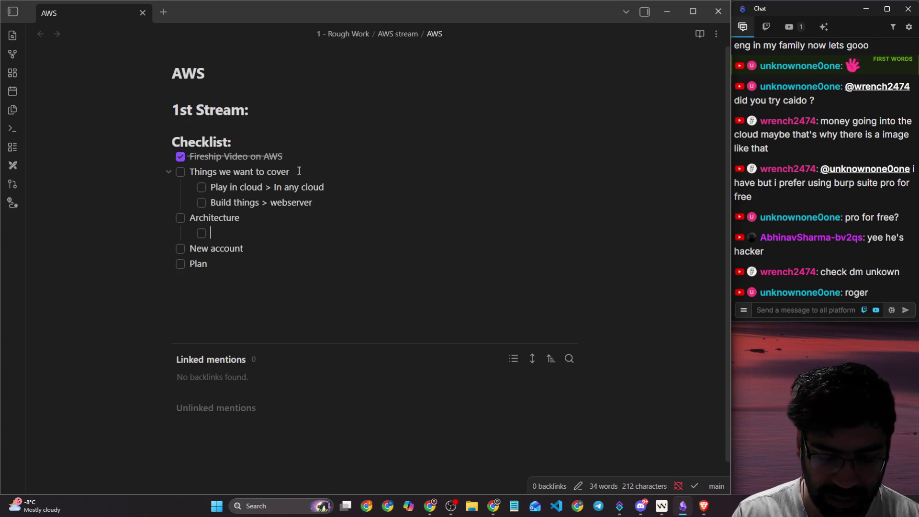
- Nest 'Simple and then adding things' under Architecture and extend Plan to 'Plan a webserver'
text(Simple and )
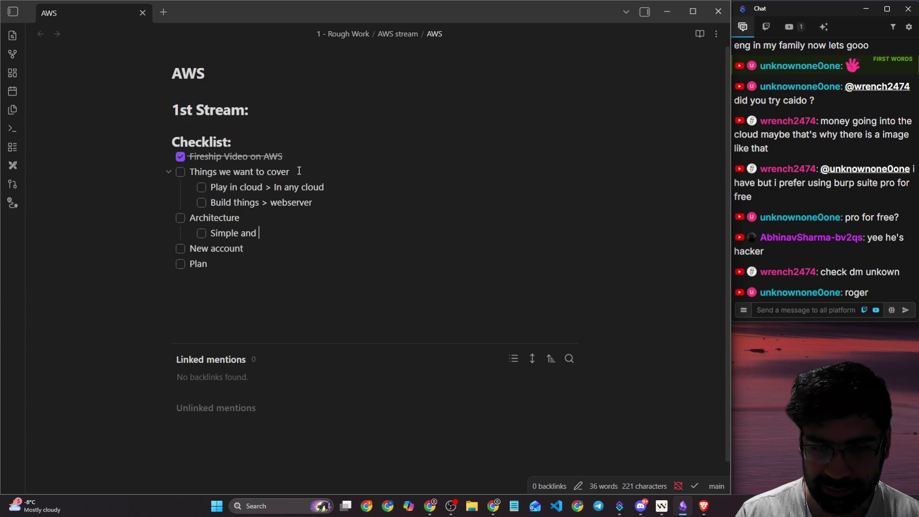
text(then adding )
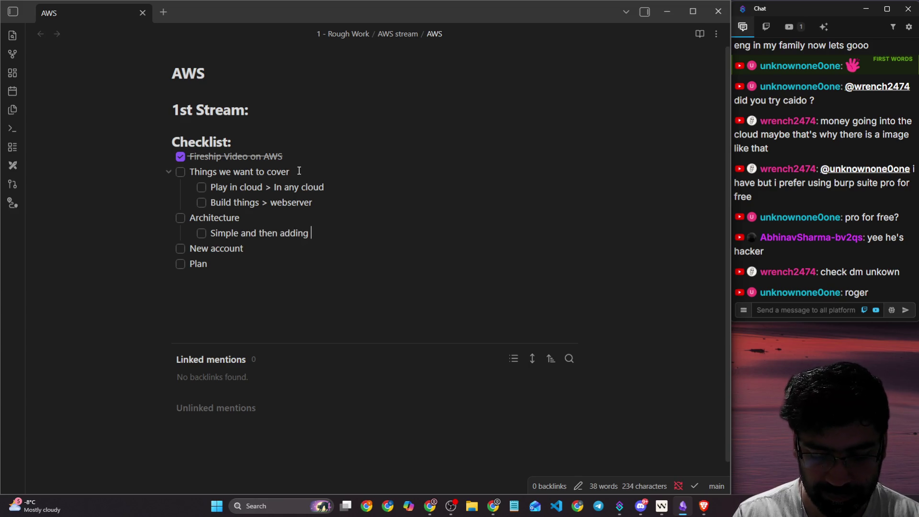
text(things)
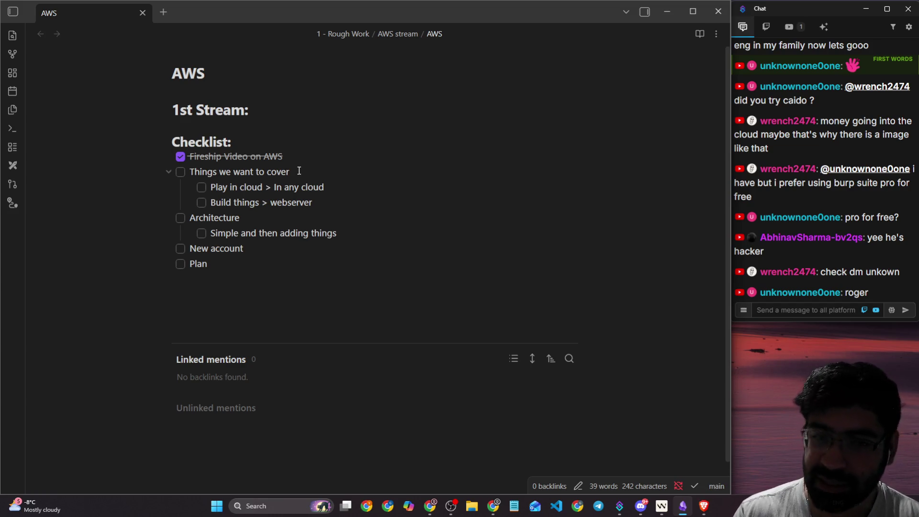
key(Down)
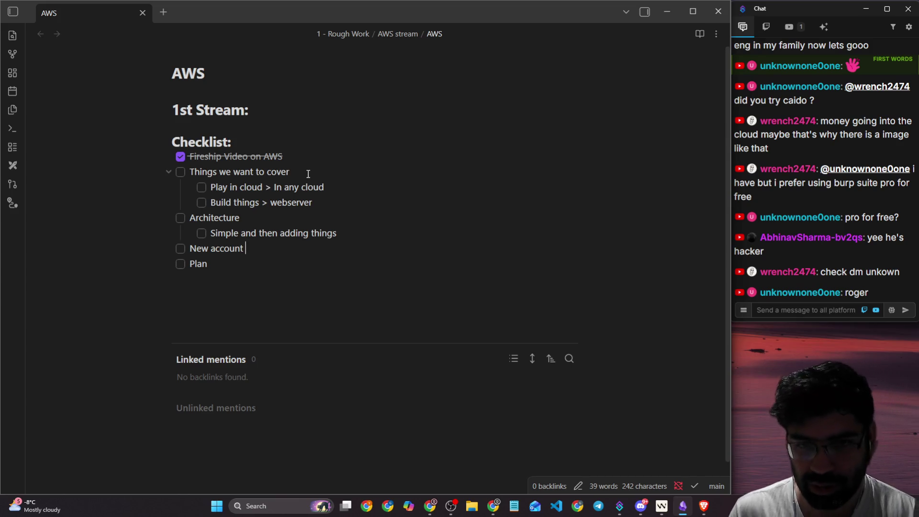
drag(190, 248, 219, 254)
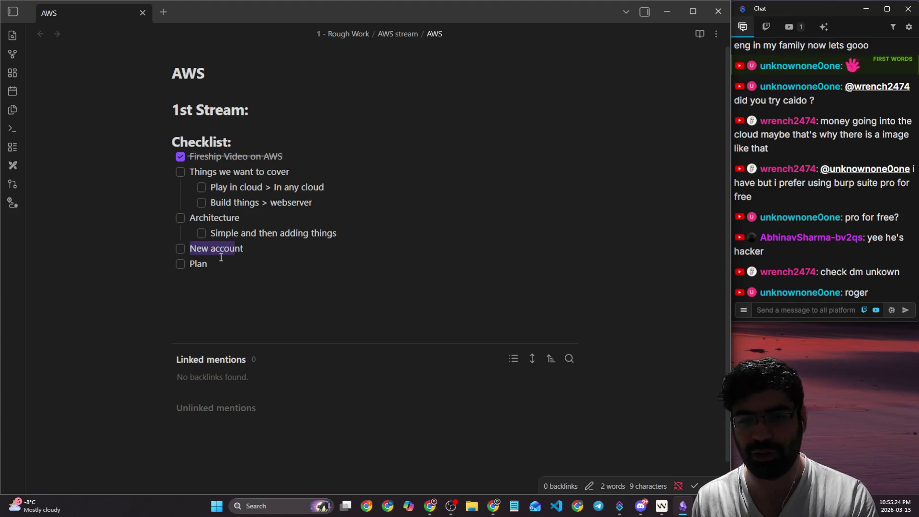
click(221, 257)
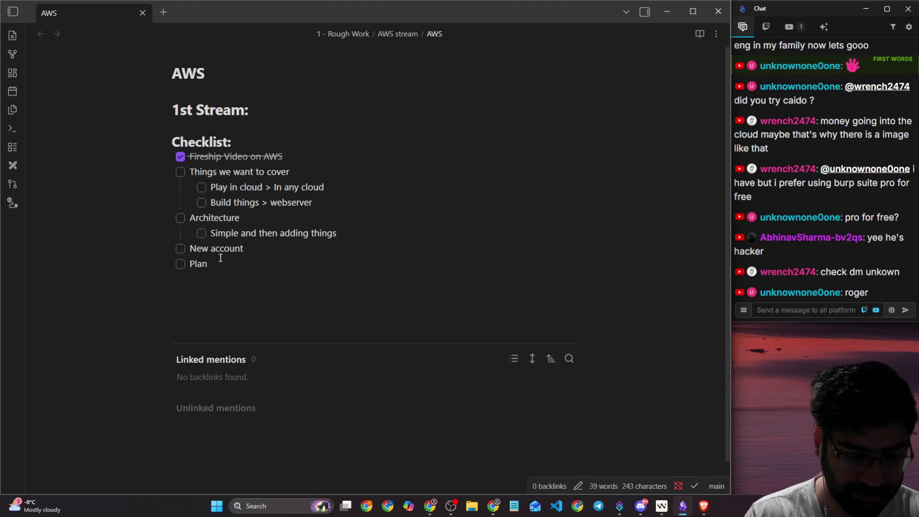
text(a webserver)
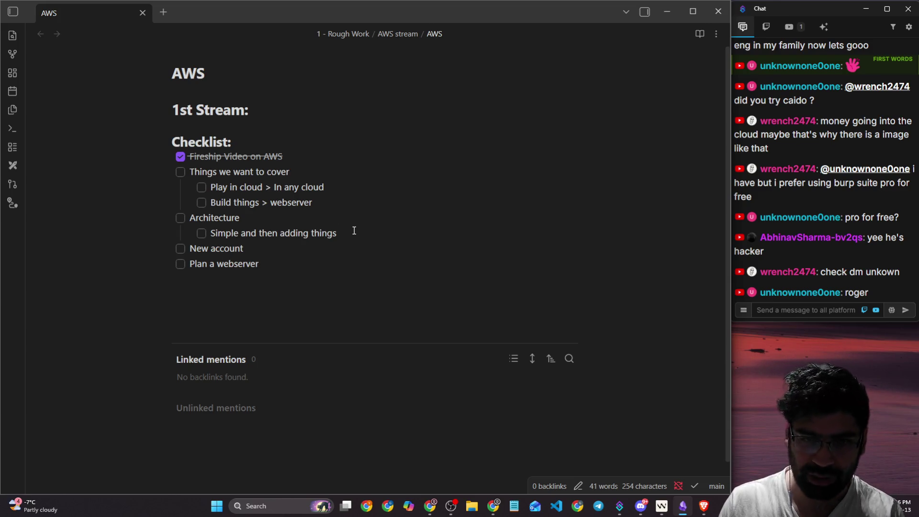
mouse_move(322, 201)
mouse_down()
mouse_move(221, 208)
mouse_move(193, 186)
mouse_up()
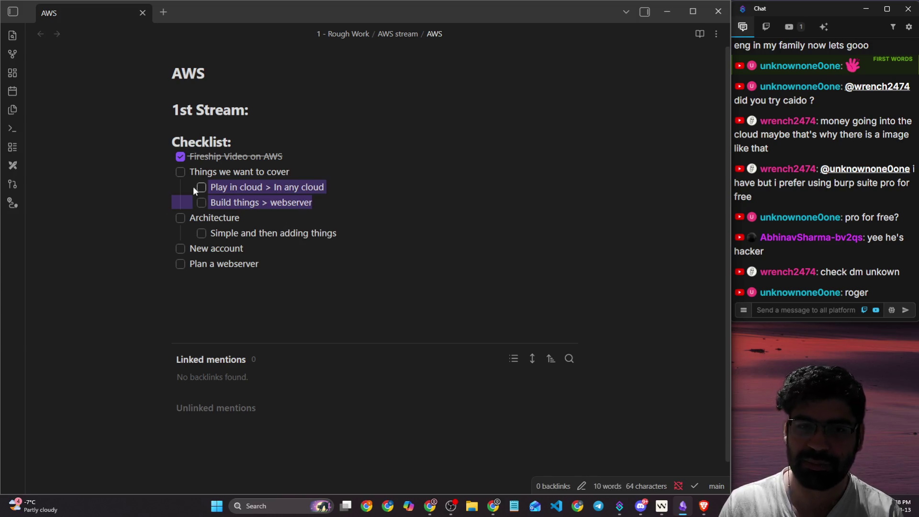
click(367, 238)
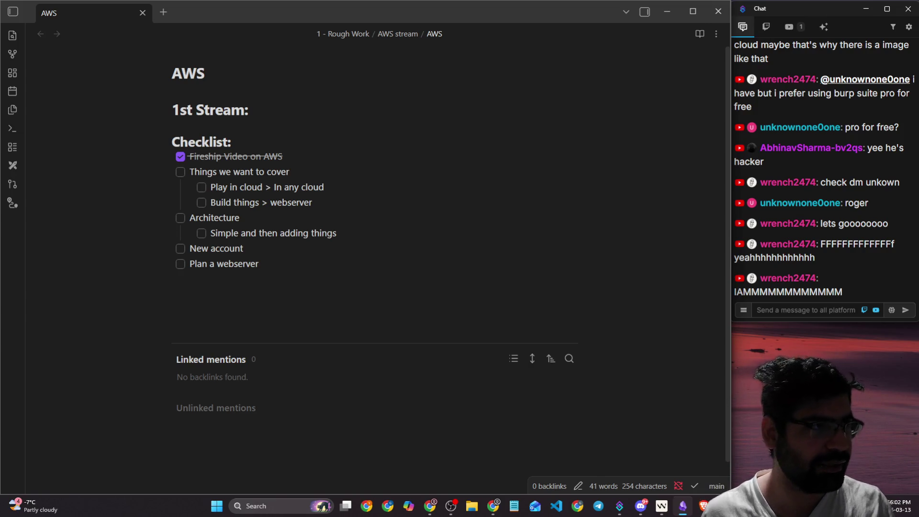
key(alt+Tab)
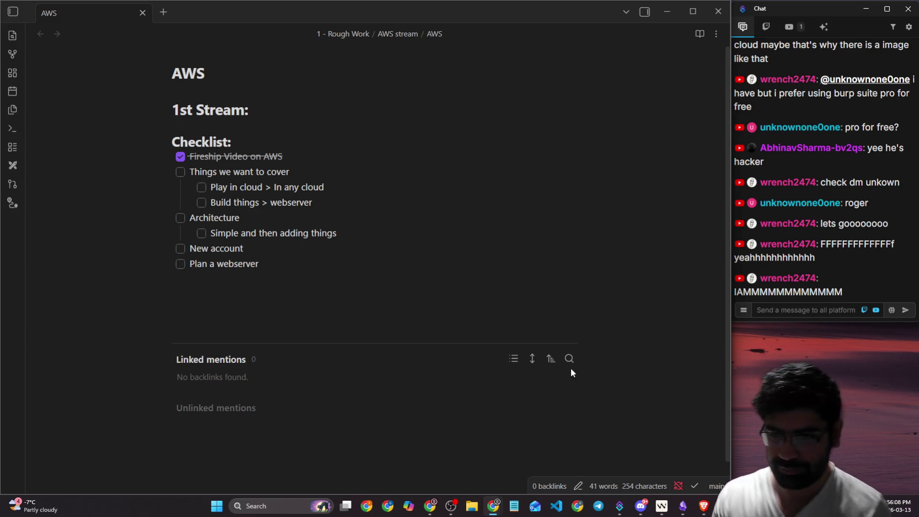
click(451, 506)
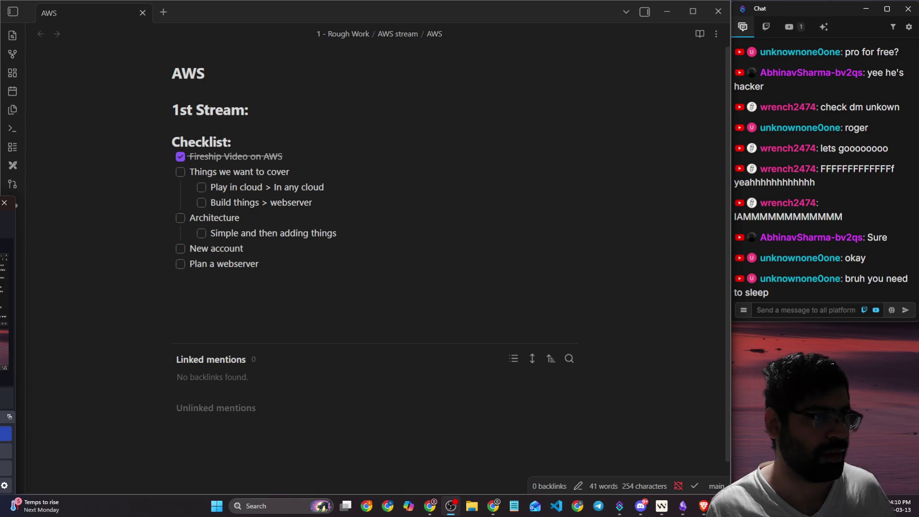
- Move from the Obsidian checklist to the new Brave tab and type 'aws account free tier'
key(alt+Tab)
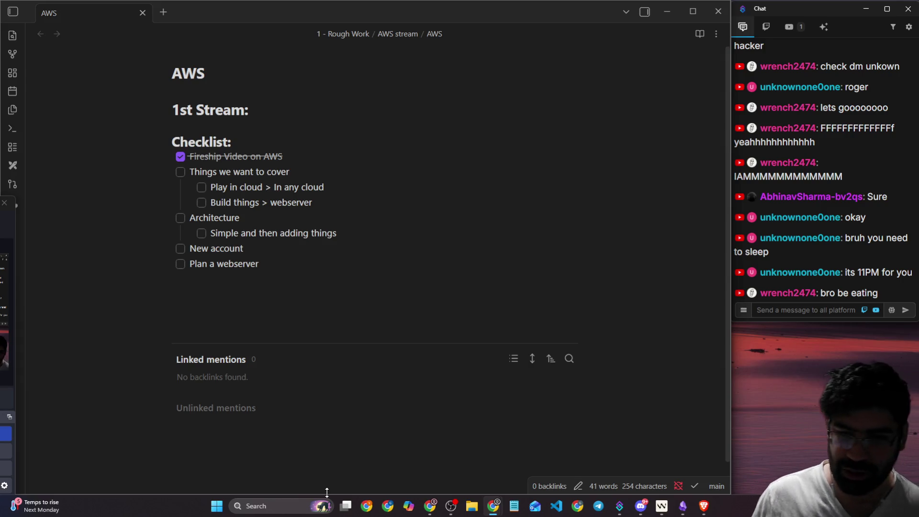
click(451, 505)
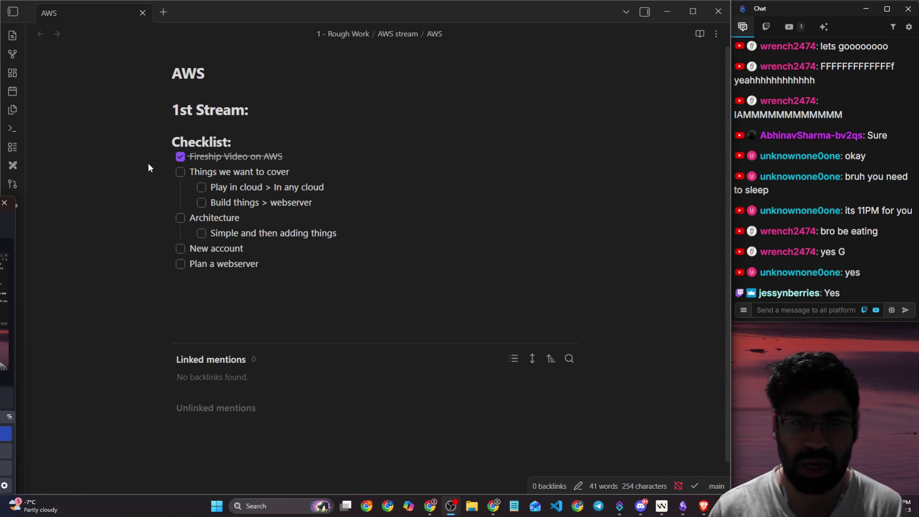
click(115, 275)
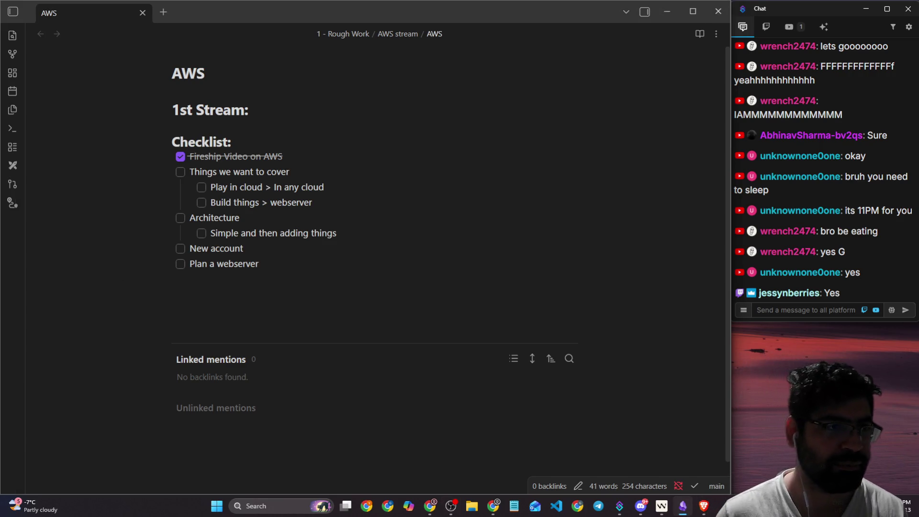
key(alt+Tab)
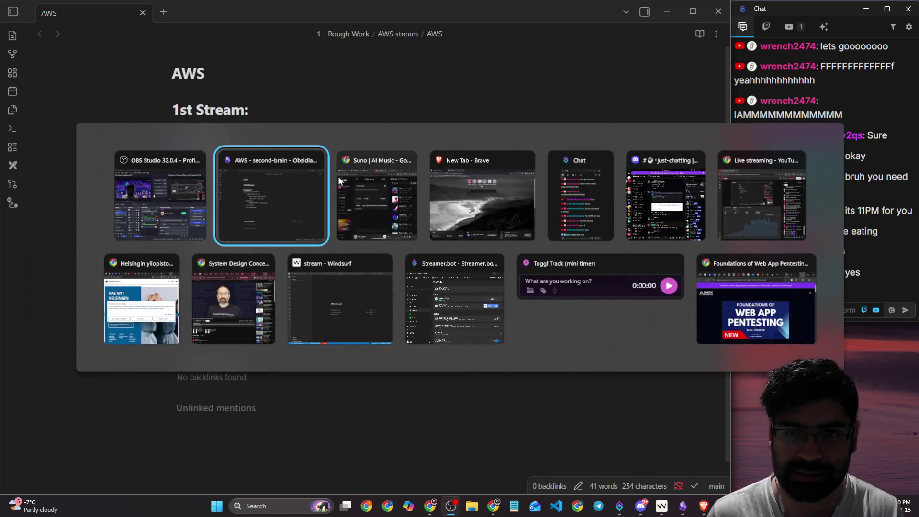
click(475, 209)
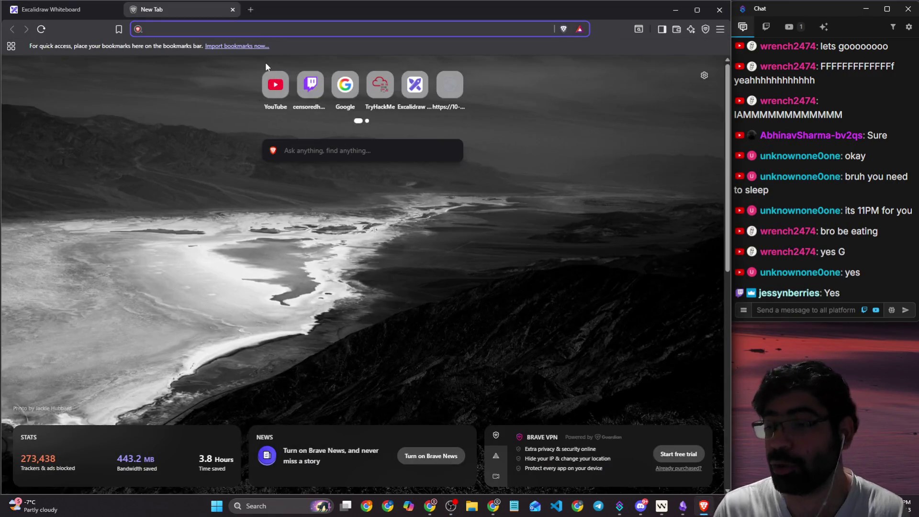
text(aws )
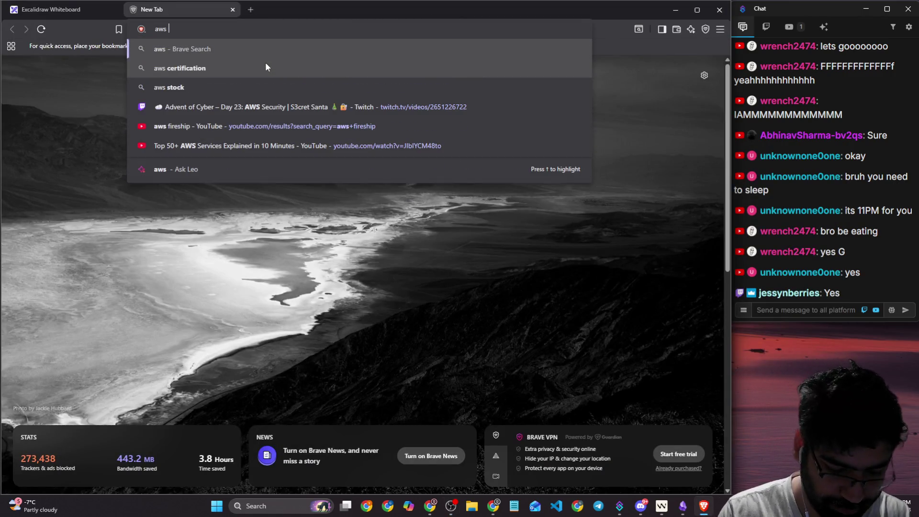
text(account)
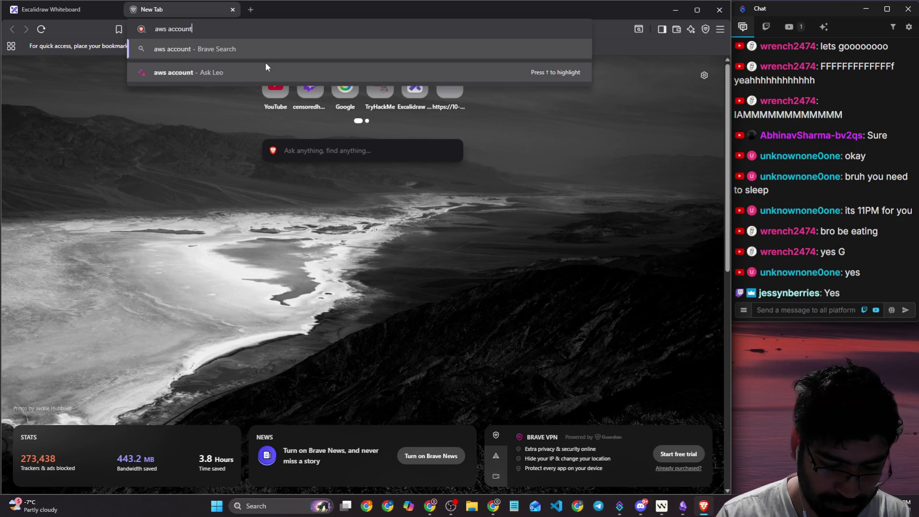
text( free tier)
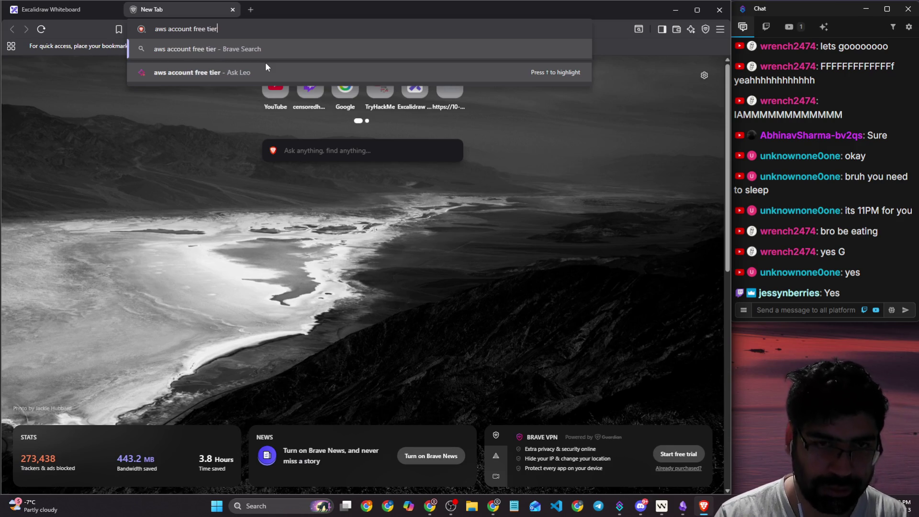
- Search 'aws account free tier', open the AWS Free Tier page, and choose Create a Free Account
key(Return)
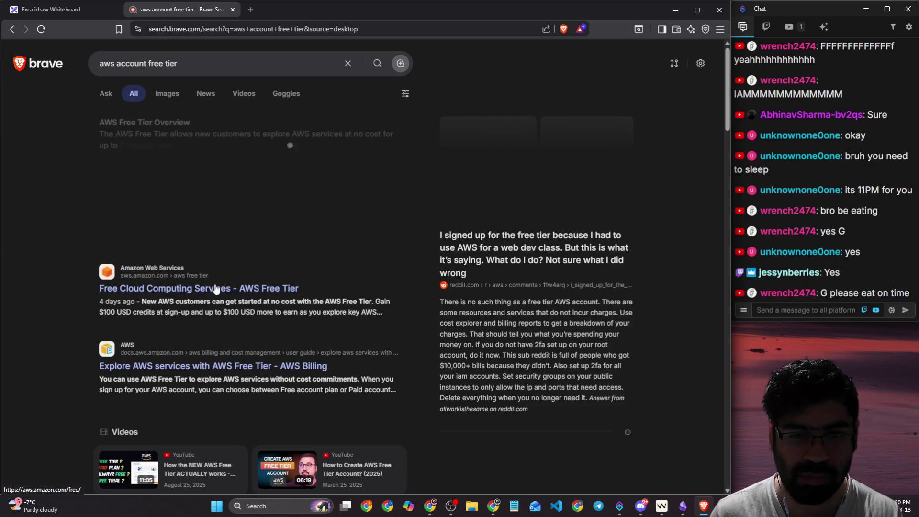
click(230, 288)
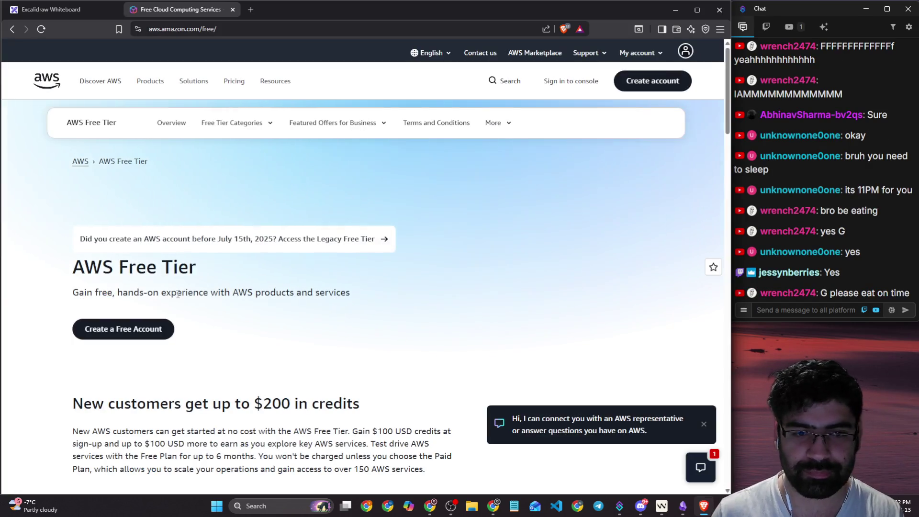
click(138, 329)
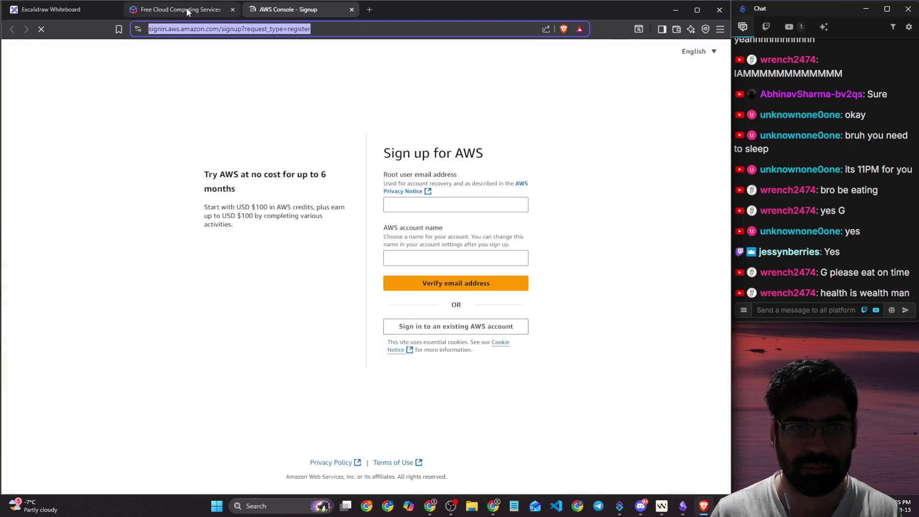
- Copy the Free Tier page URL into chat, then go to the AWS signup tab
click(184, 10)
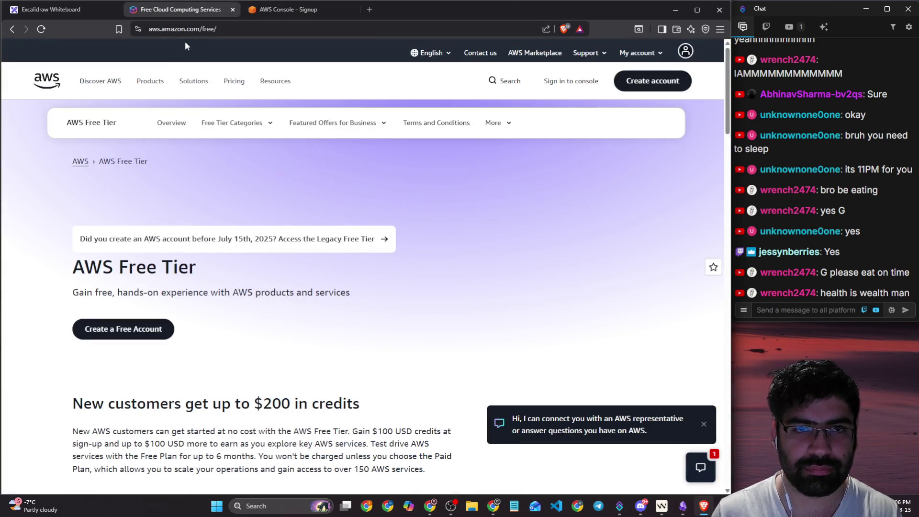
click(204, 30)
key(ctrl+c)
click(836, 310)
key(ctrl+v)
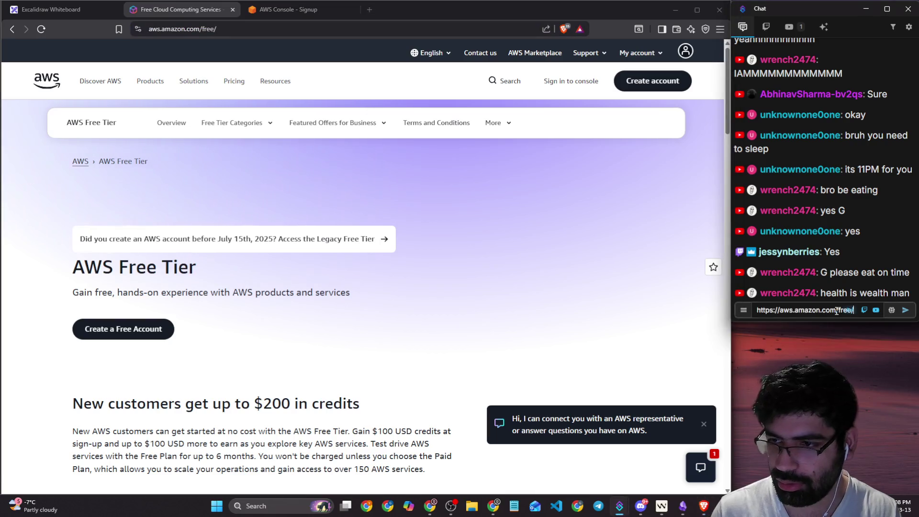
key(Return)
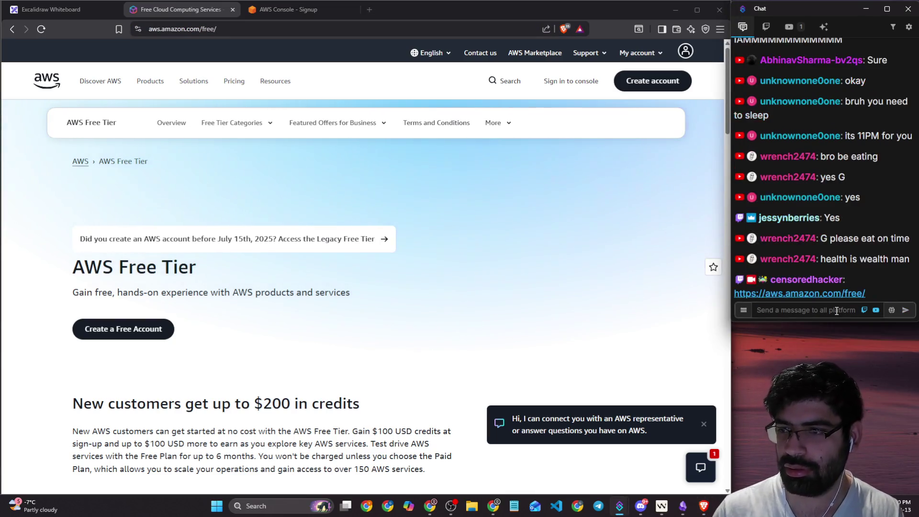
click(276, 9)
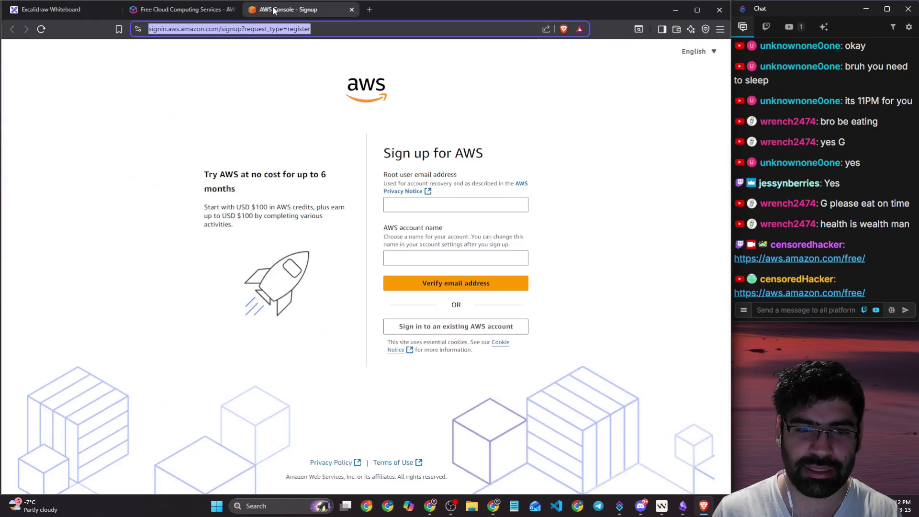
- Enter an AWS account name, leave the root email blank, and drag the sign-up tab out
click(450, 205)
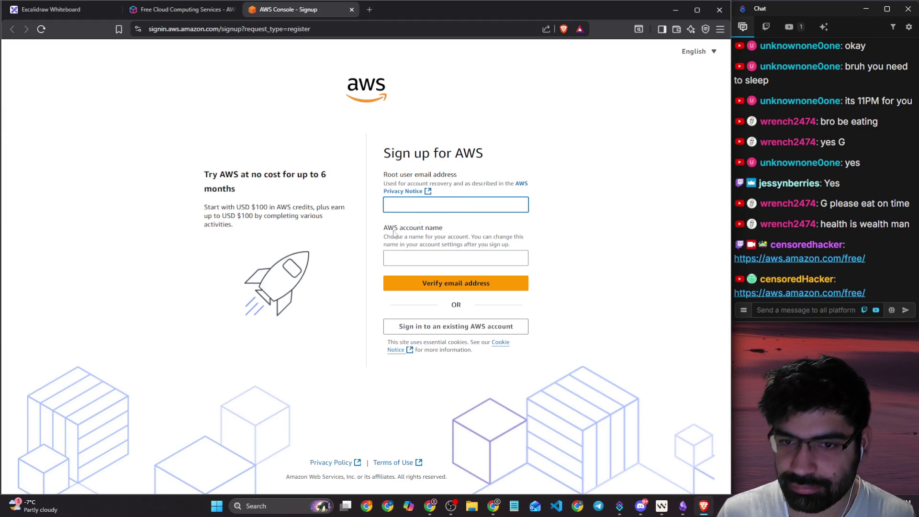
click(379, 234)
click(477, 245)
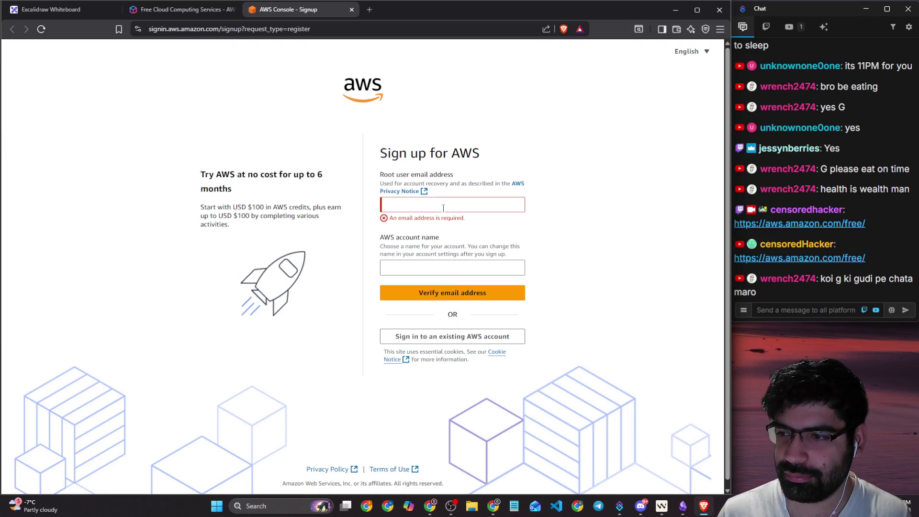
click(445, 269)
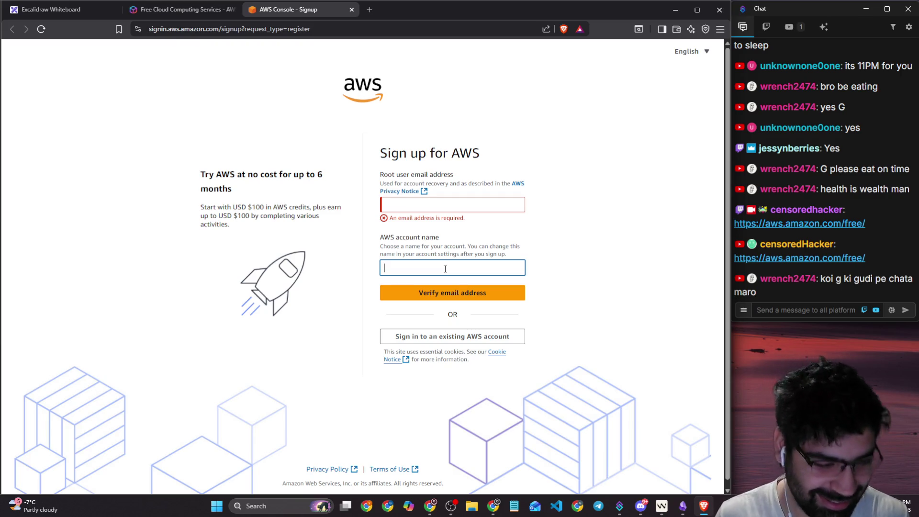
text(c)
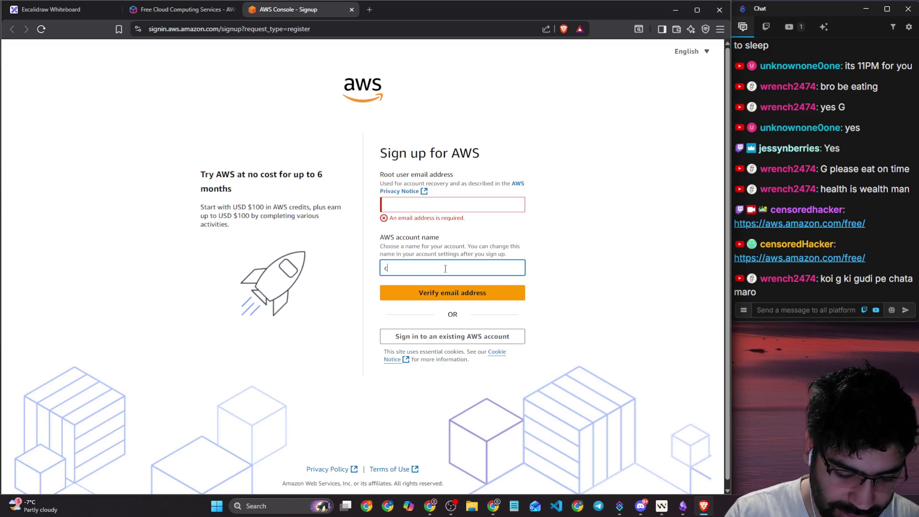
text(ensoredHacker)
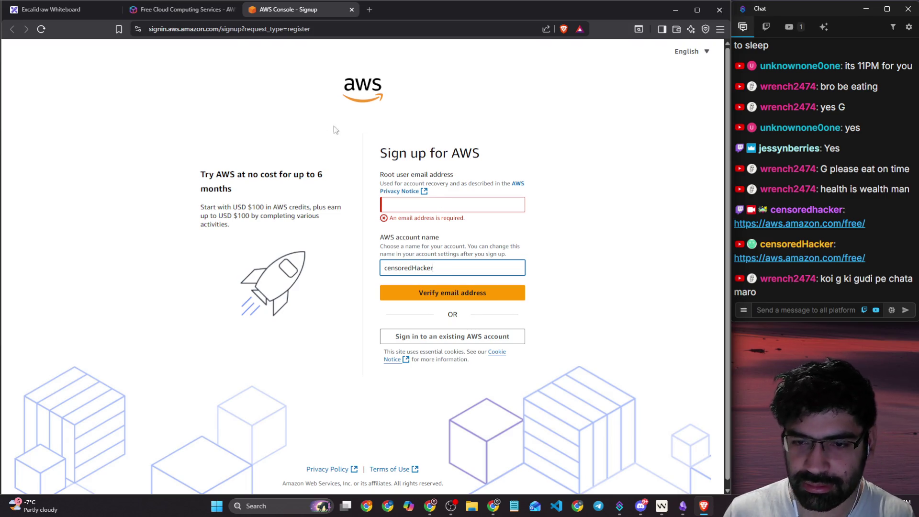
mouse_move(293, 9)
mouse_down()
mouse_move(1, 219)
mouse_move(0, 207)
mouse_up()
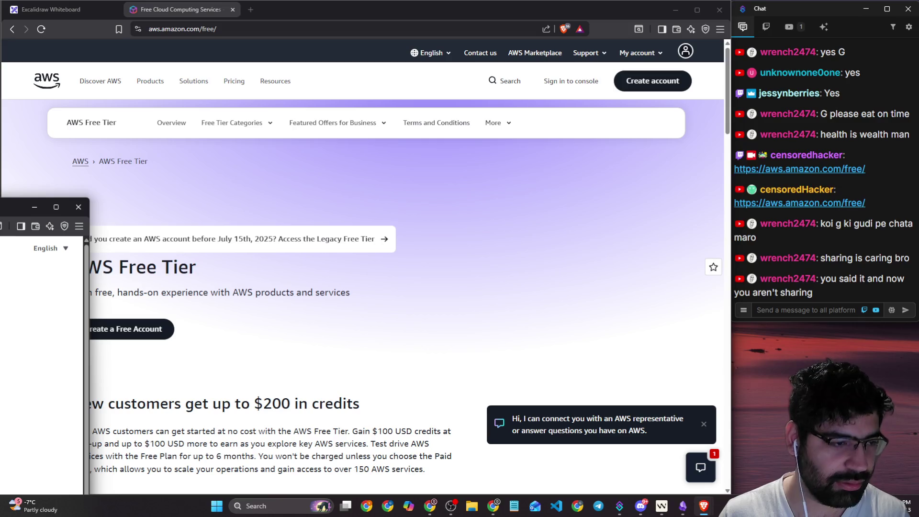
- Resize the detached sign-up window and position it at the left beside the Free Tier page
mouse_move(10, 207)
mouse_down()
mouse_move(345, 139)
mouse_move(344, 96)
mouse_move(83, 189)
mouse_move(0, 237)
mouse_up()
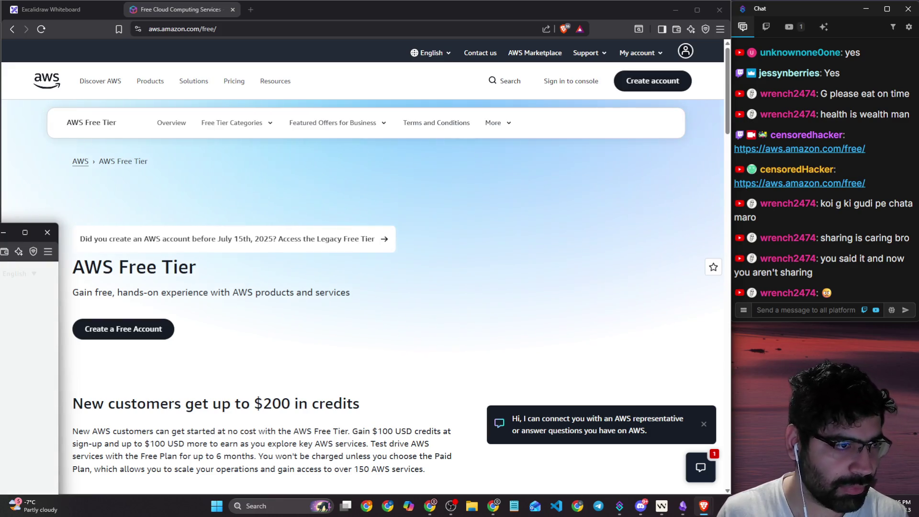
mouse_move(58, 223)
mouse_down()
mouse_move(104, 170)
mouse_move(115, 138)
mouse_move(253, 106)
mouse_up()
drag(0, 116, 0, 123)
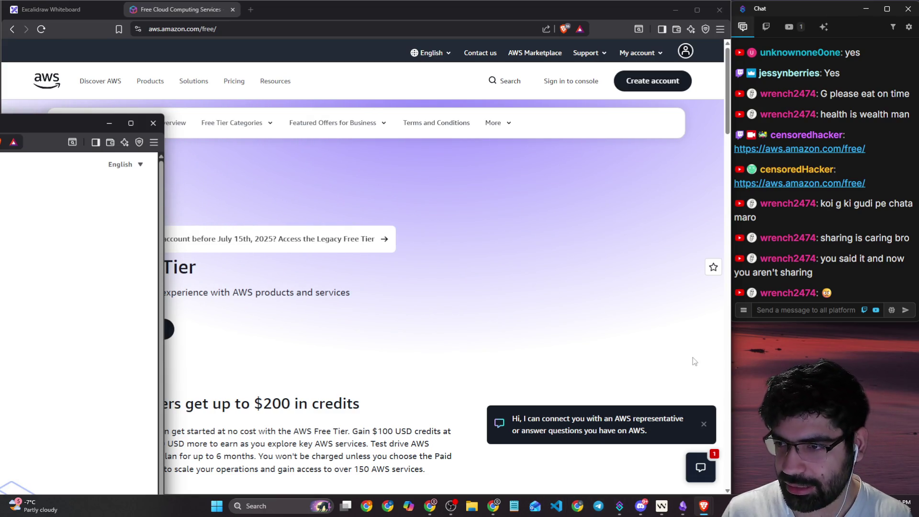
key(alt+Tab)
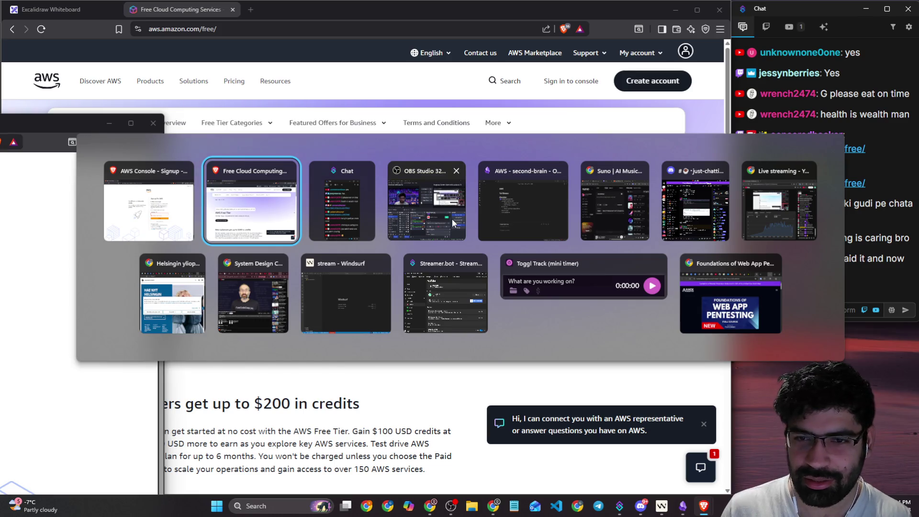
click(452, 219)
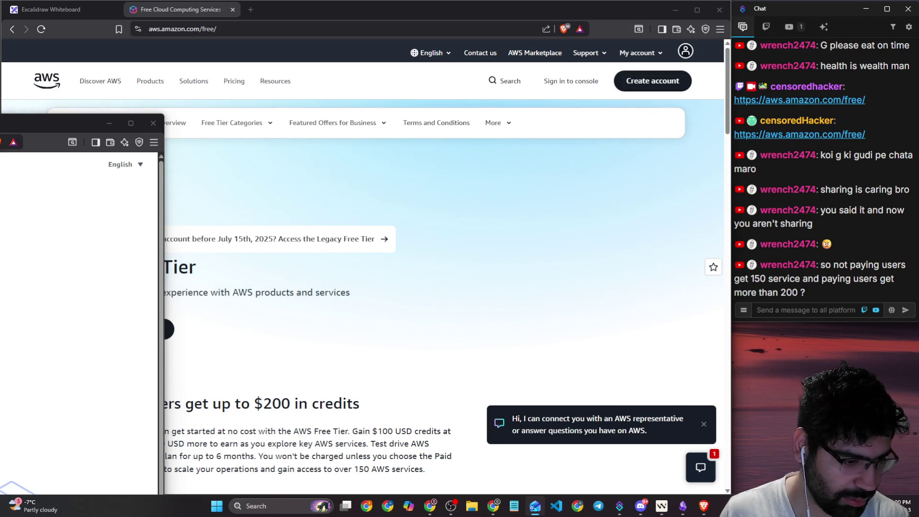
key(alt+Tab)
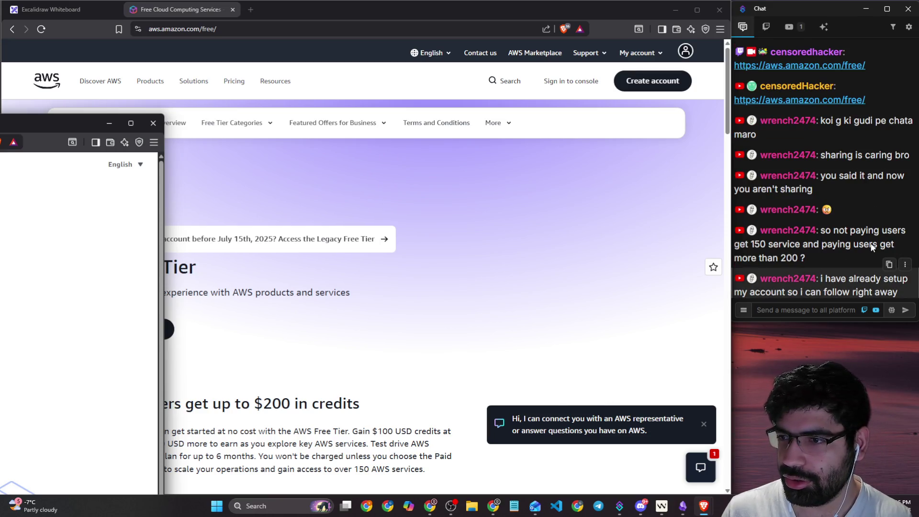
drag(751, 244, 878, 244)
click(804, 265)
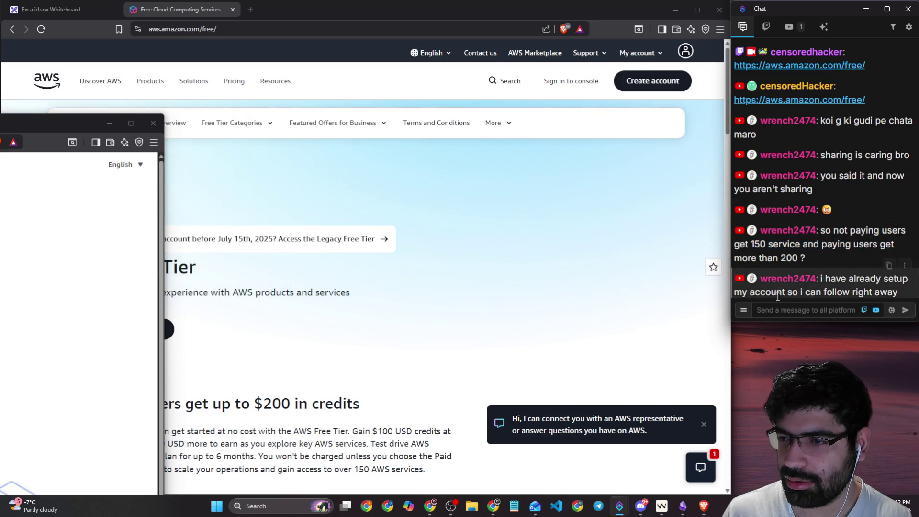
key(alt+Tab)
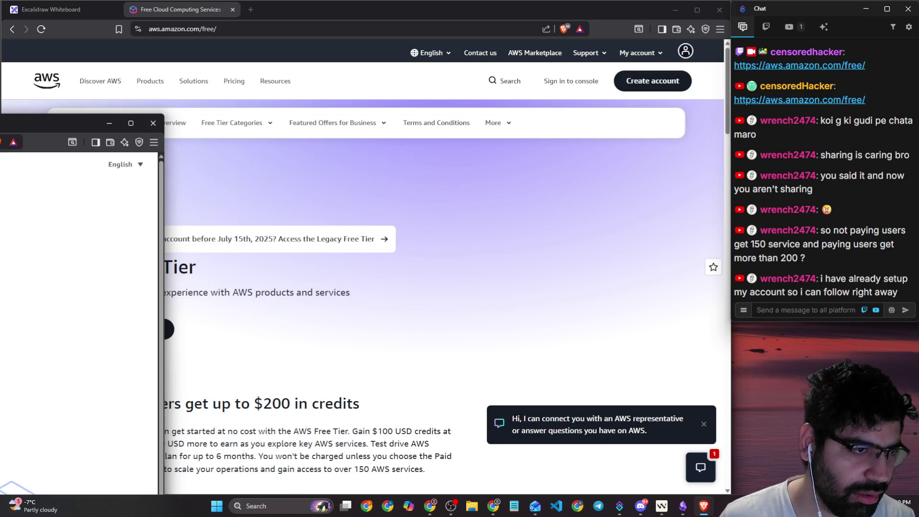
key(alt+Tab)
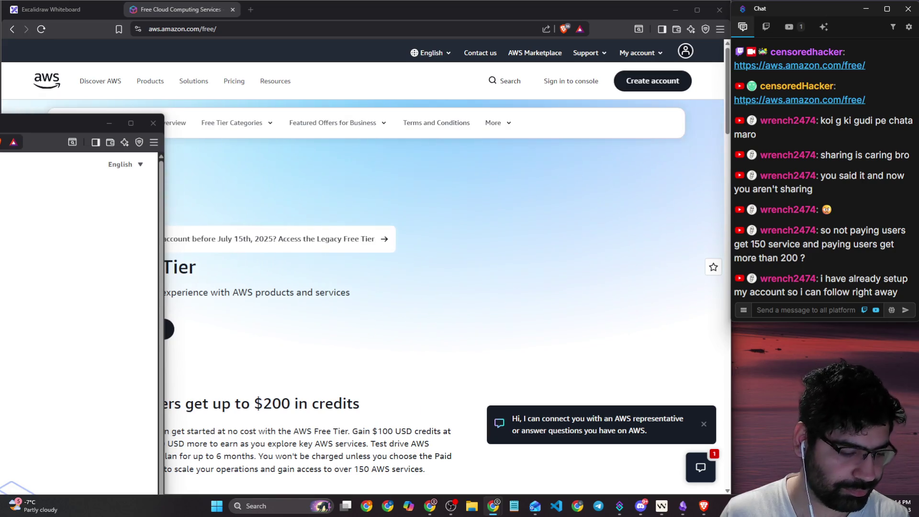
key(alt+Tab)
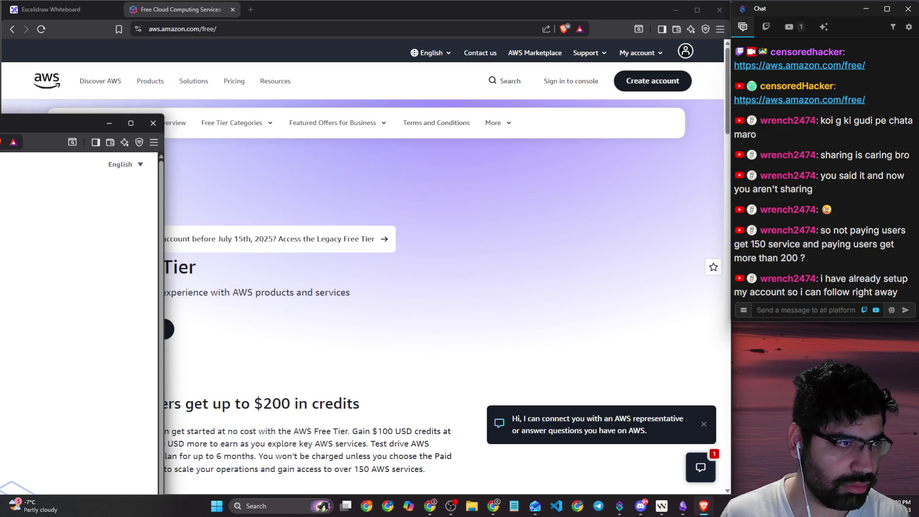
key(alt+Tab)
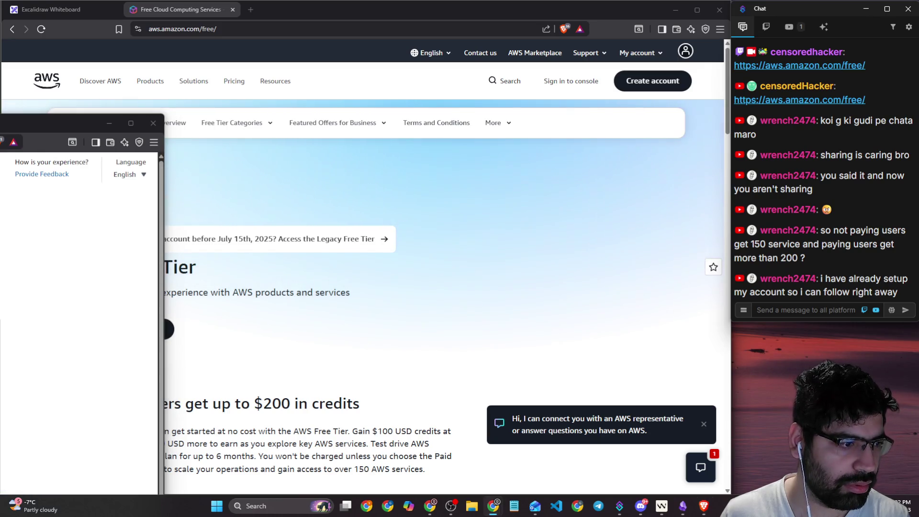
mouse_move(48, 124)
mouse_down()
mouse_move(257, 9)
mouse_move(288, 24)
mouse_up()
- Dismiss the password prompt, maximize the sign-up window, and review the Free (6 months) plan details
click(568, 190)
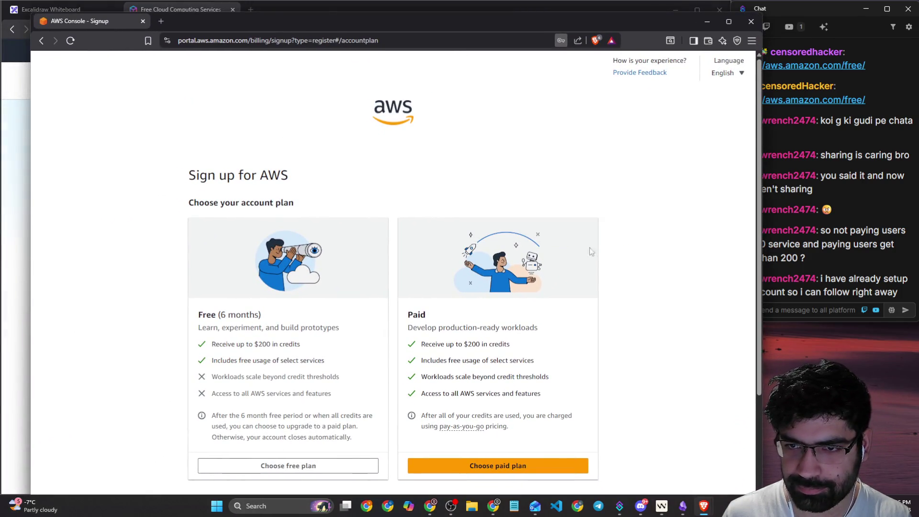
drag(203, 314, 266, 321)
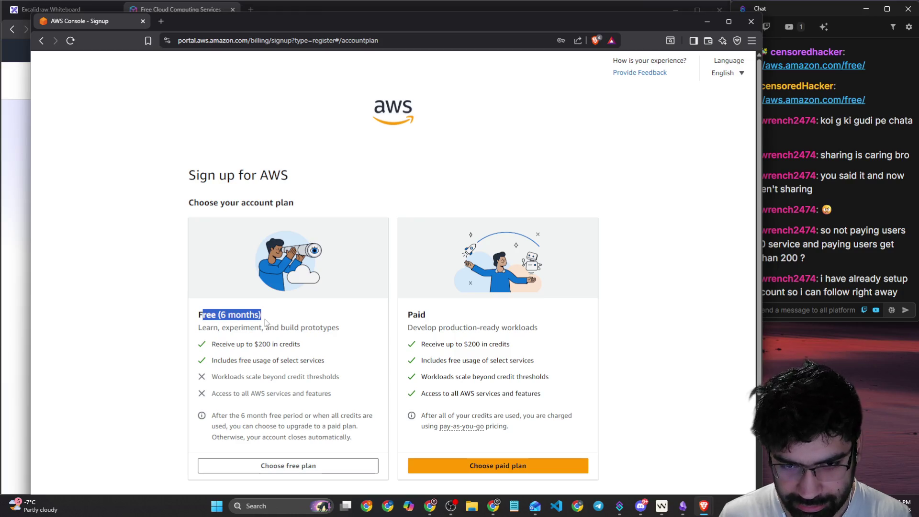
drag(223, 344, 279, 345)
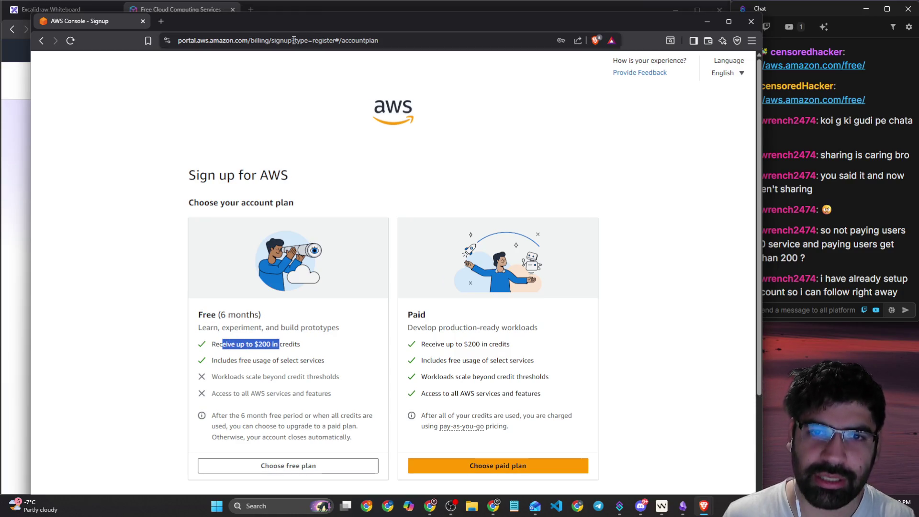
drag(289, 24, 274, 2)
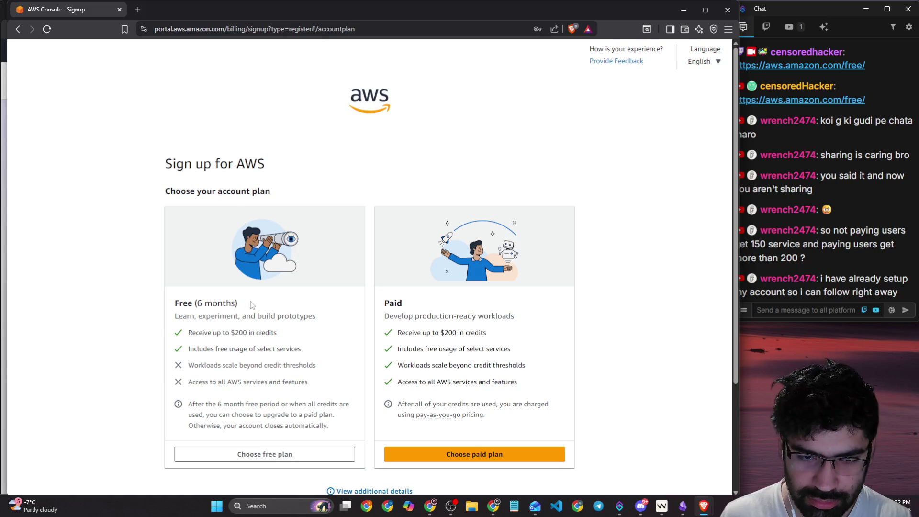
drag(178, 317, 270, 327)
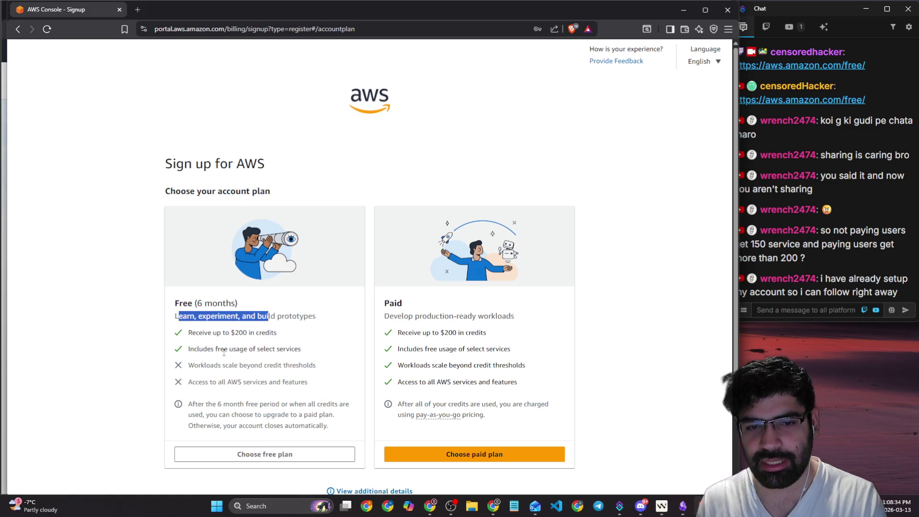
drag(220, 349, 290, 349)
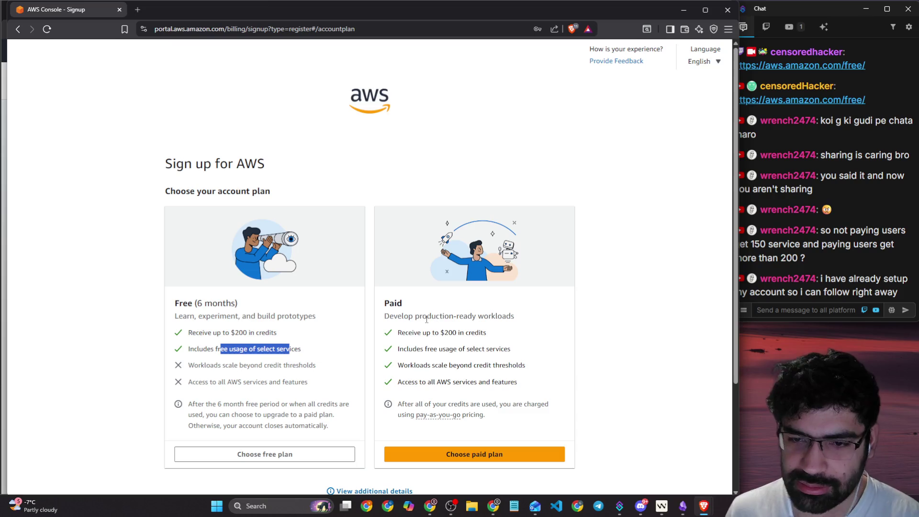
- Review the Paid plan's benefits, then choose the Free plan
drag(426, 319, 507, 317)
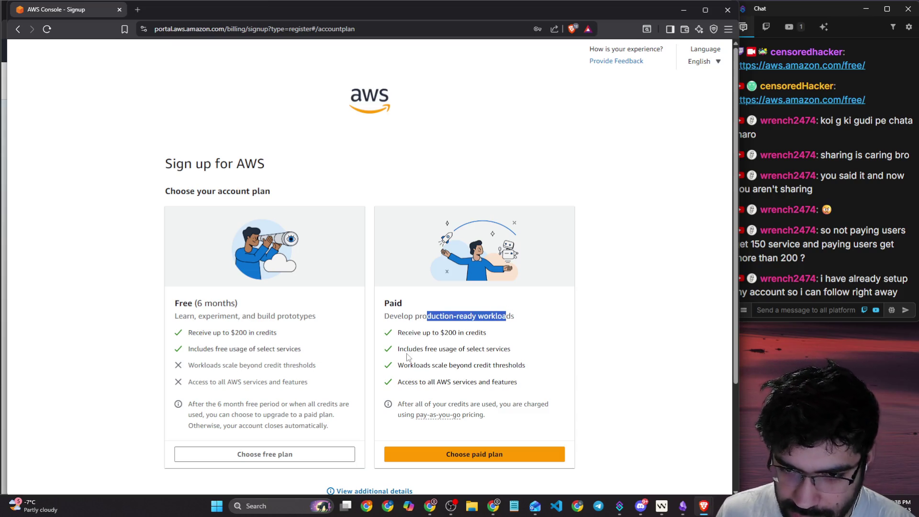
drag(407, 349, 476, 349)
drag(410, 365, 515, 368)
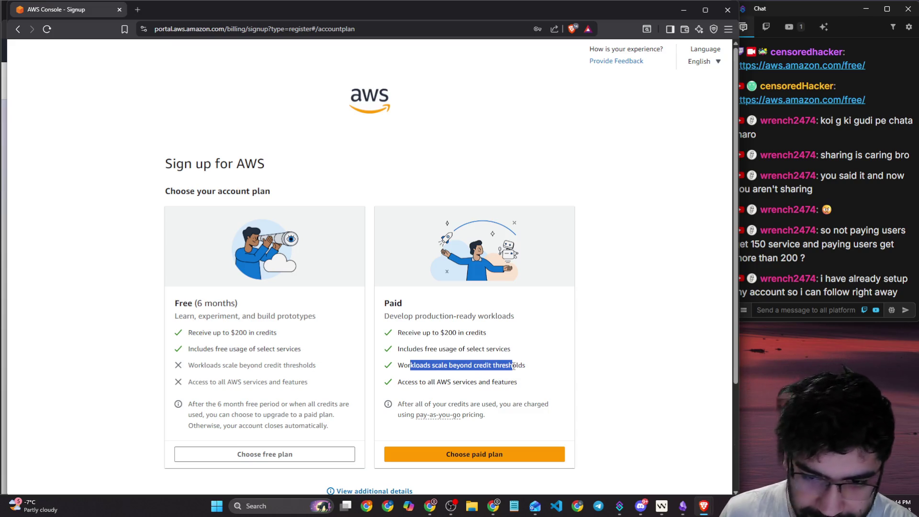
drag(426, 383, 504, 396)
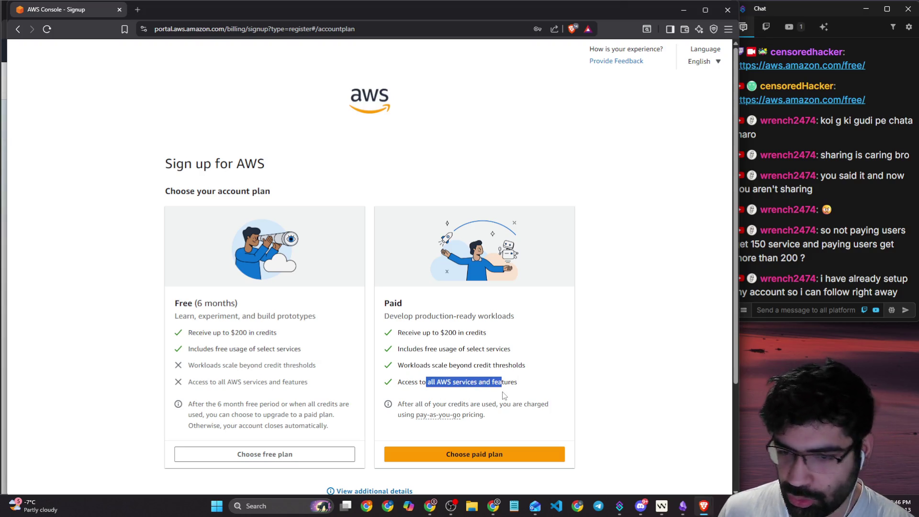
click(298, 461)
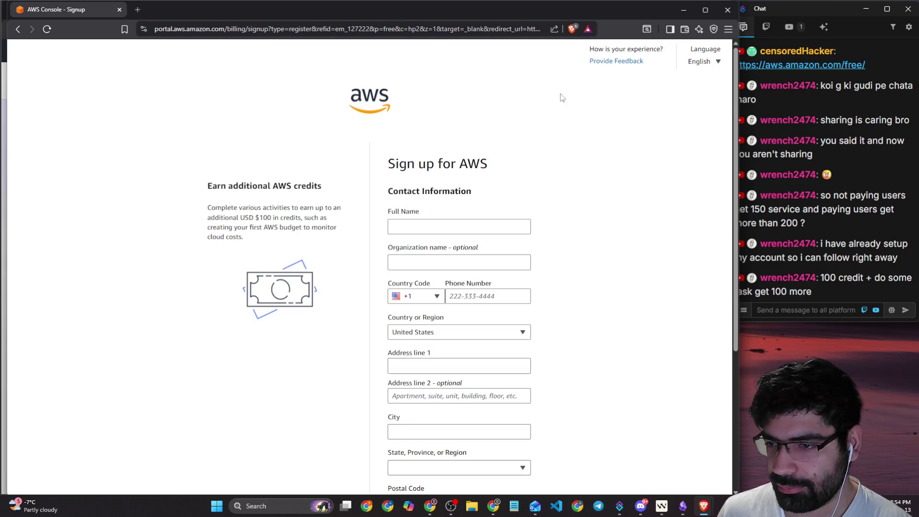
- Drag the sign-up window off the left edge to reveal the AWS Free Tier page
click(612, 271)
mouse_move(502, 9)
mouse_down()
mouse_move(0, 23)
mouse_move(0, 51)
mouse_up()
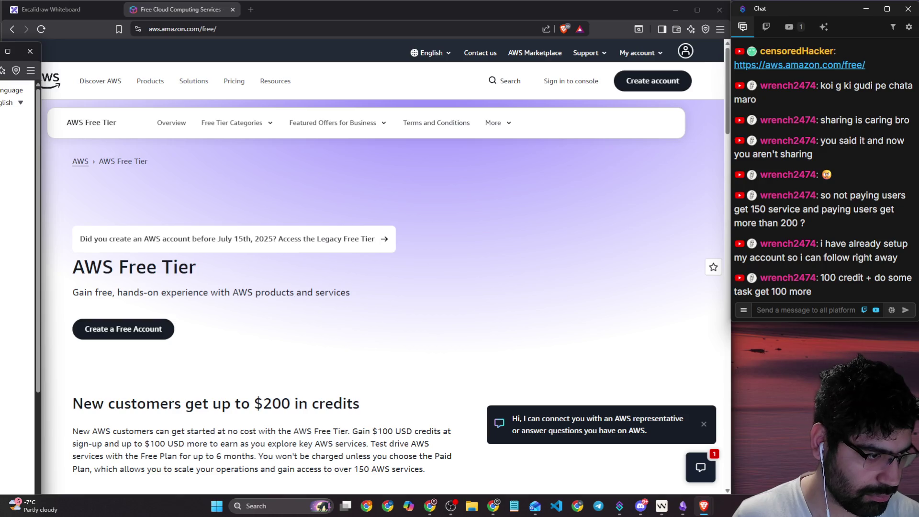
- Check the live chat, review the browser page, then close the narrow side browser window
scroll(17, 240, down, 5)
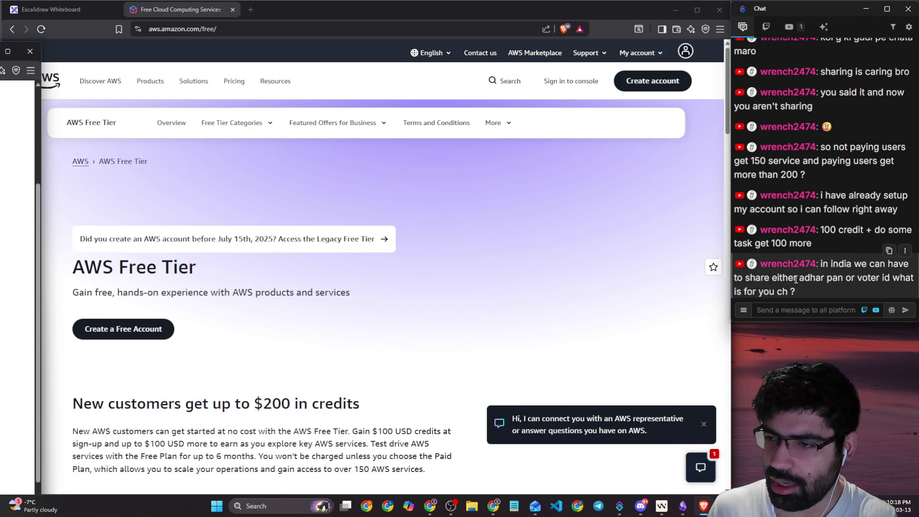
click(774, 309)
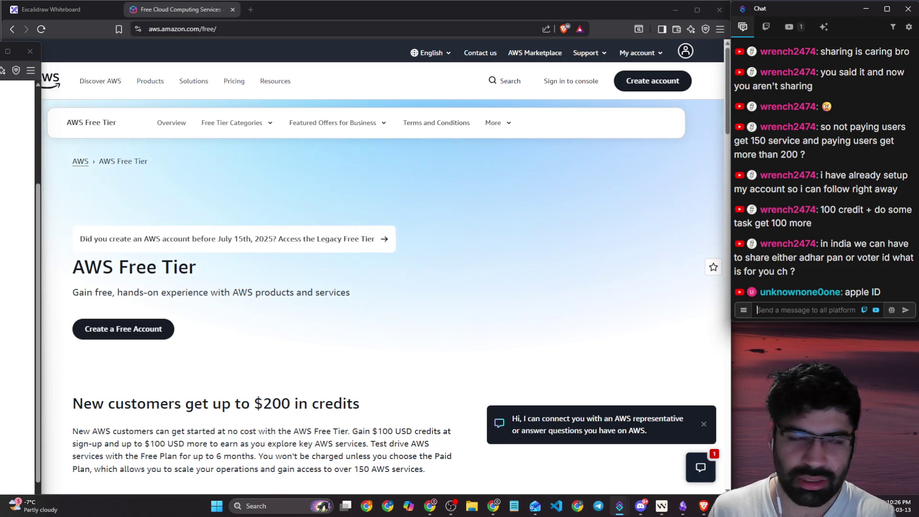
key(alt+Tab)
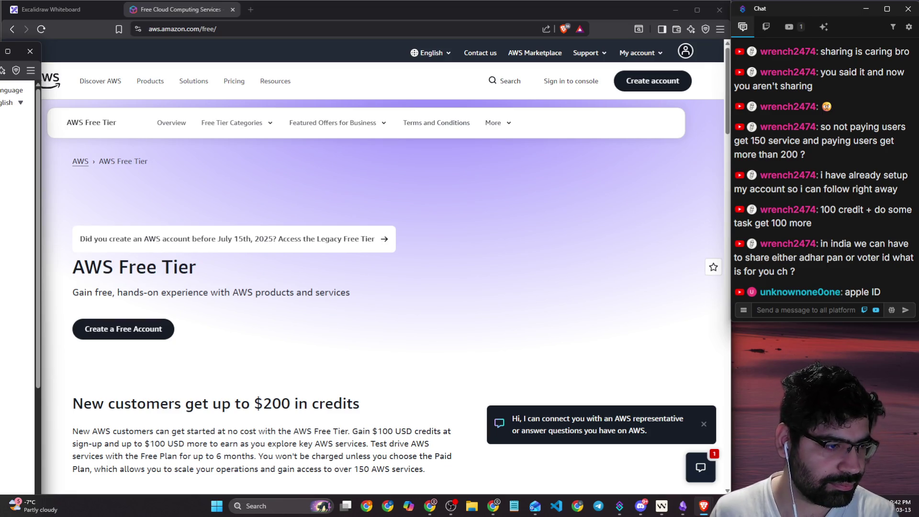
scroll(17, 268, down, 3)
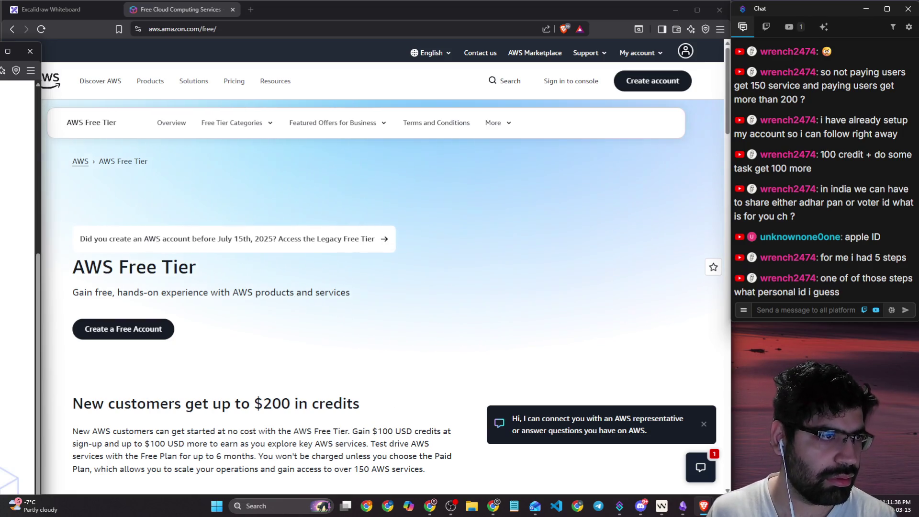
scroll(18, 268, up, 5)
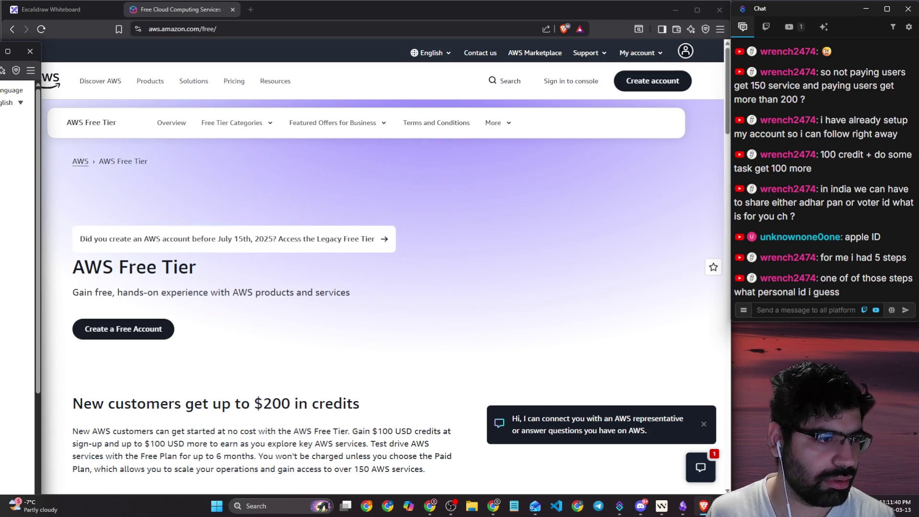
scroll(17, 268, down, 5)
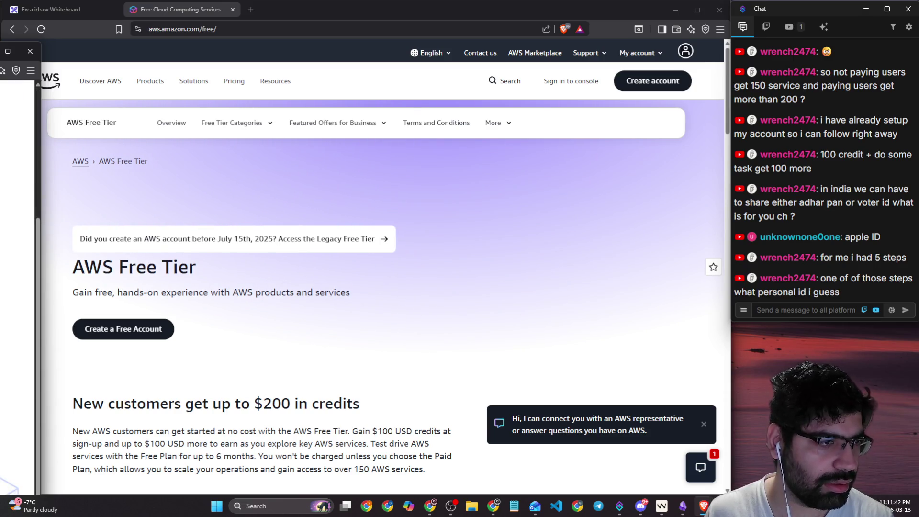
scroll(18, 268, up, 5)
key(ctrl+w)
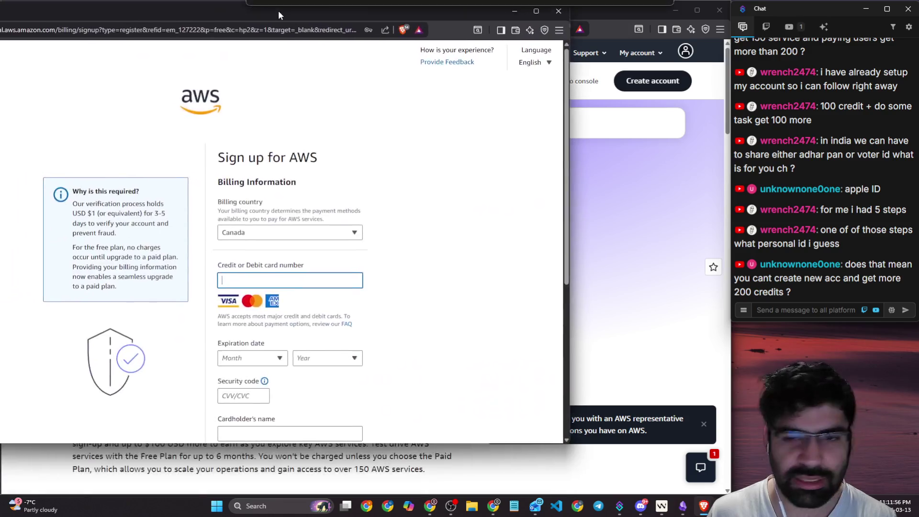
- Move the billing sign-up window aside and highlight chat questions about new accounts and 200 credits
mouse_move(278, 11)
mouse_down()
mouse_move(386, 20)
mouse_move(0, 38)
mouse_up()
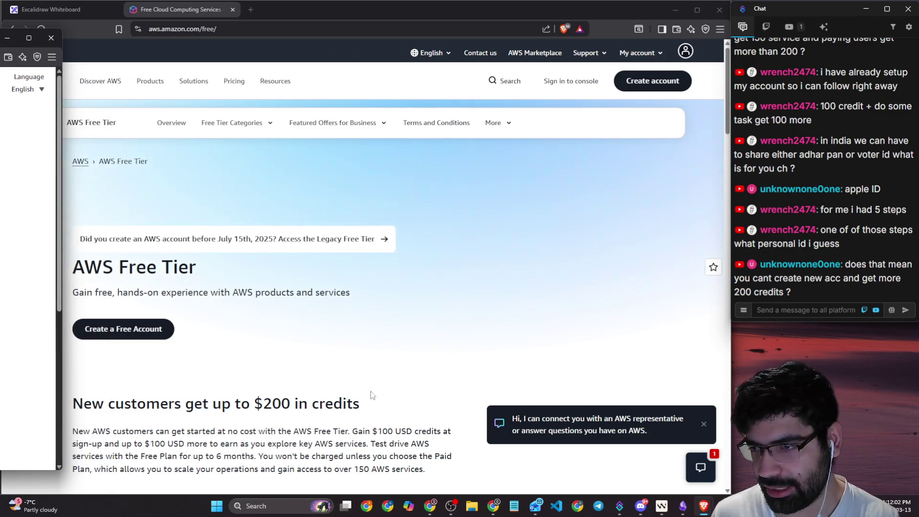
click(820, 308)
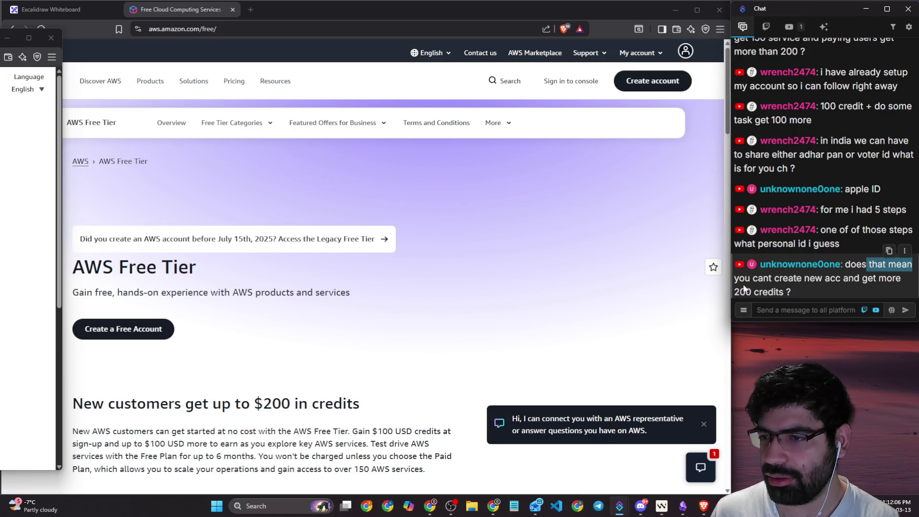
drag(751, 279, 903, 278)
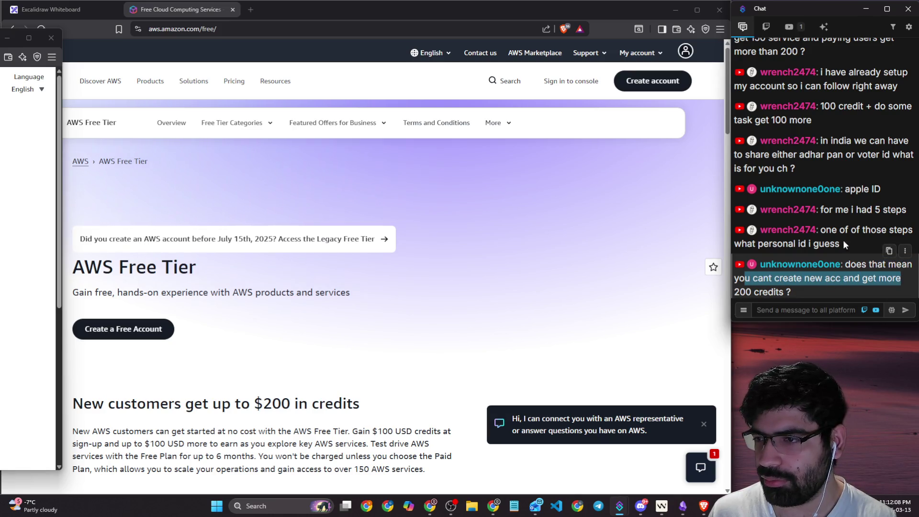
triple_click(827, 229)
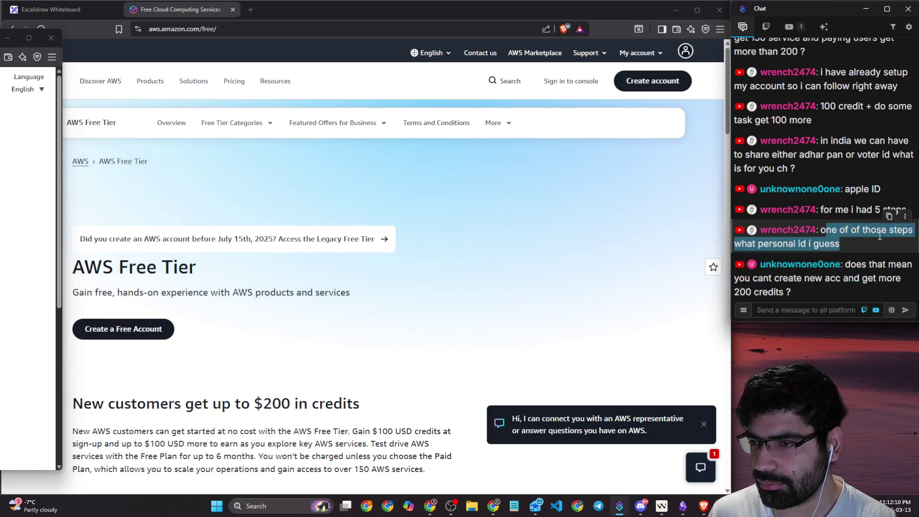
click(840, 246)
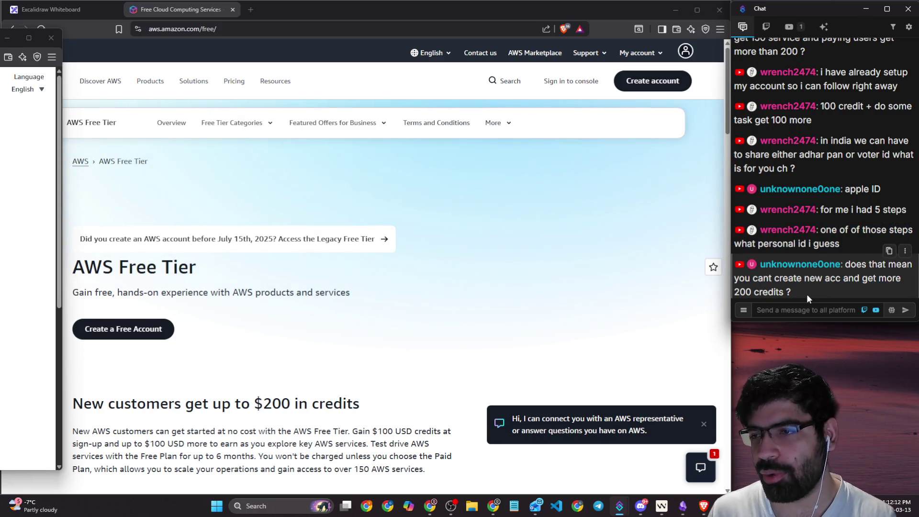
mouse_move(806, 294)
mouse_down()
mouse_move(873, 278)
mouse_move(845, 264)
mouse_up()
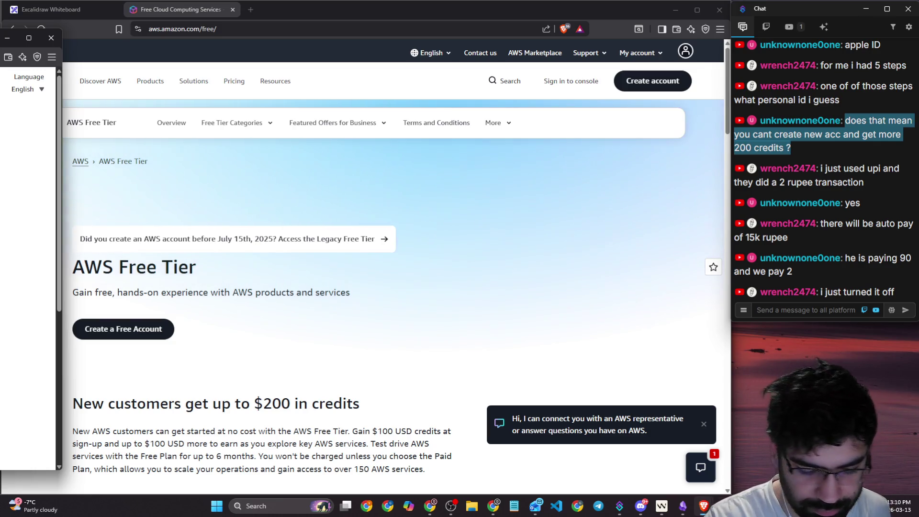
scroll(29, 263, down, 3)
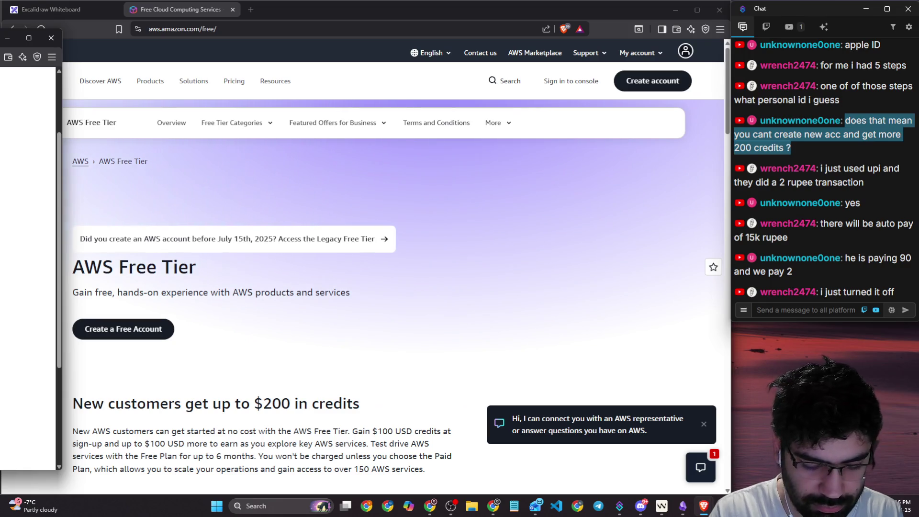
- Highlight the chat messages about auto pay and it being turned off
scroll(29, 268, down, 2)
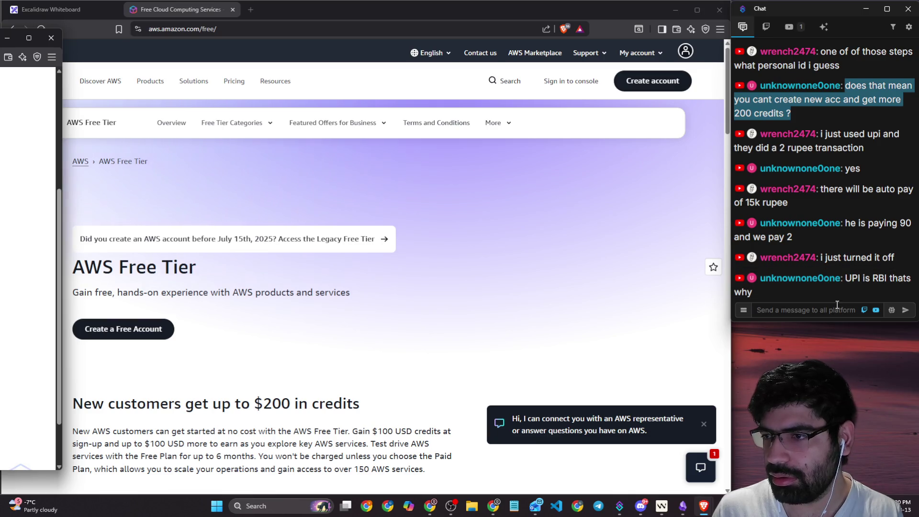
click(823, 310)
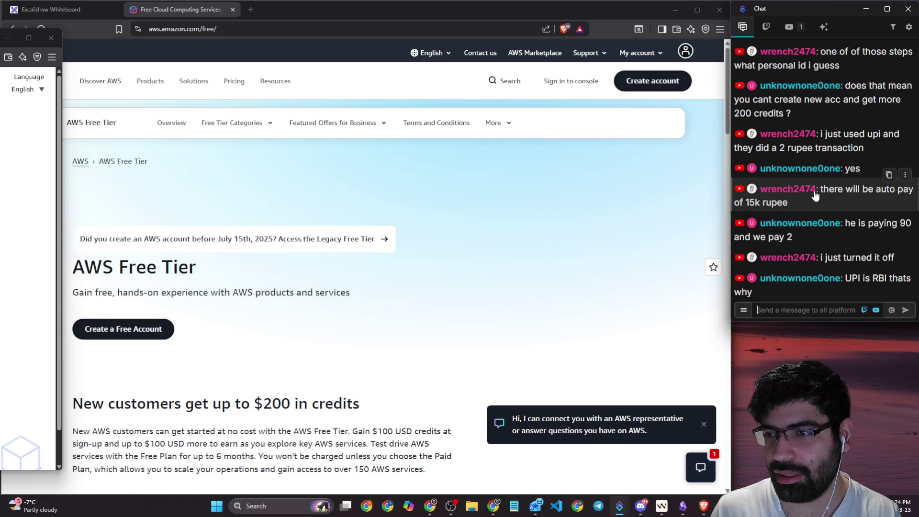
drag(820, 190, 913, 190)
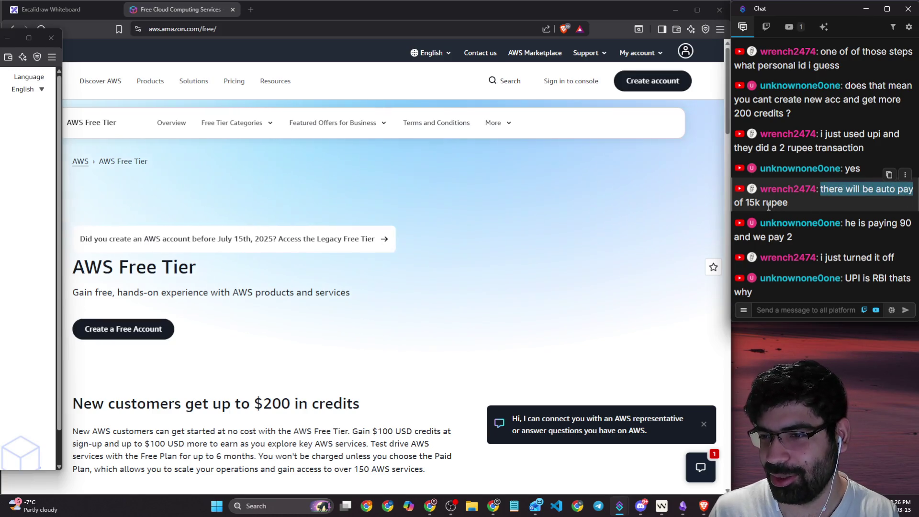
click(834, 161)
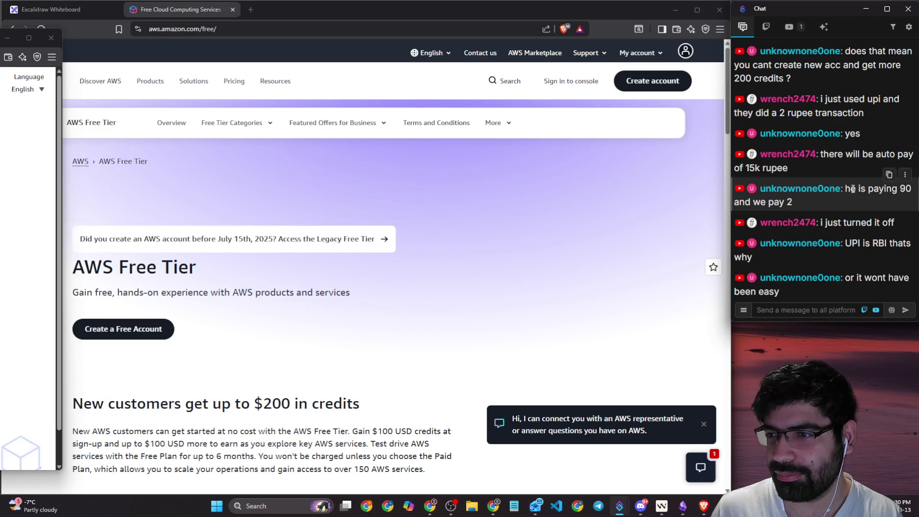
drag(827, 223, 893, 224)
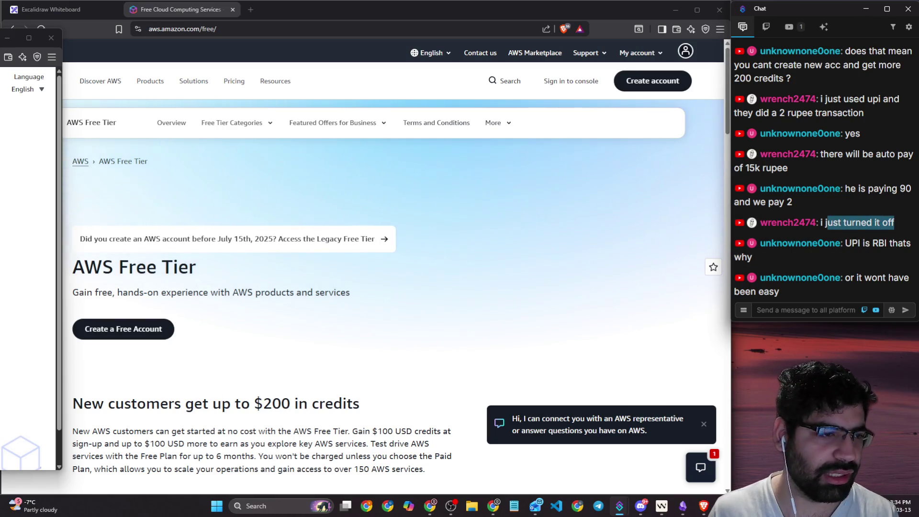
- Drag the AWS sign-up window from the left edge back into full view
key(alt+Tab)
scroll(29, 288, down, 1)
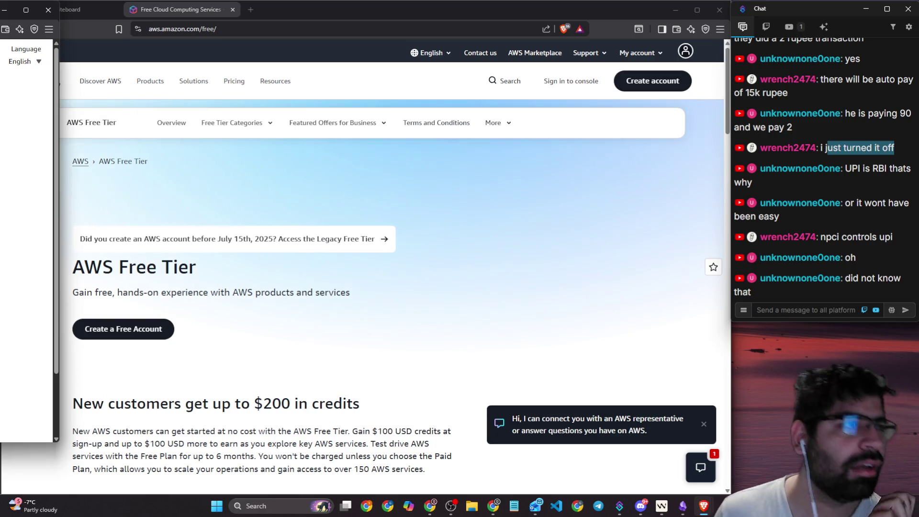
mouse_move(0, 28)
mouse_down()
mouse_move(381, 28)
mouse_move(353, 29)
mouse_move(362, 26)
mouse_up()
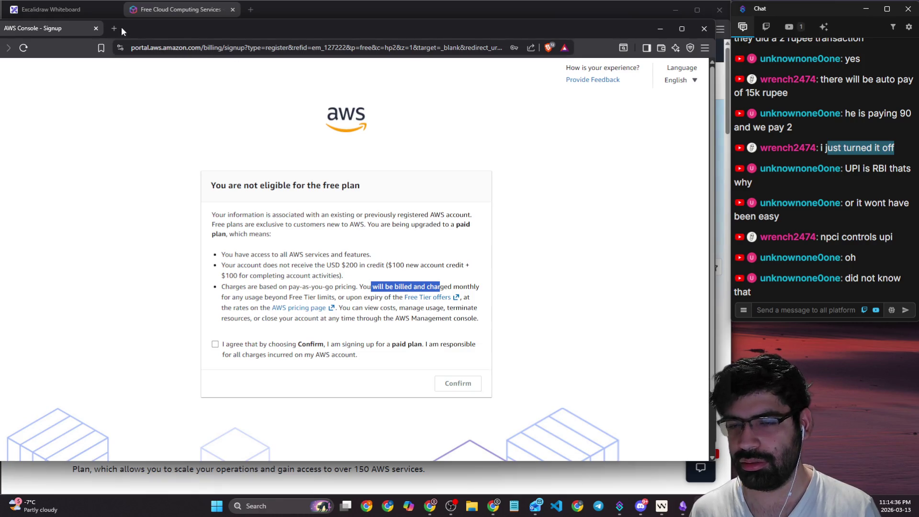
- Merge the sign-up page into the main Brave window and zoom it to 125%
mouse_move(52, 28)
mouse_down()
mouse_move(99, 33)
mouse_move(192, 10)
mouse_move(270, 22)
mouse_up()
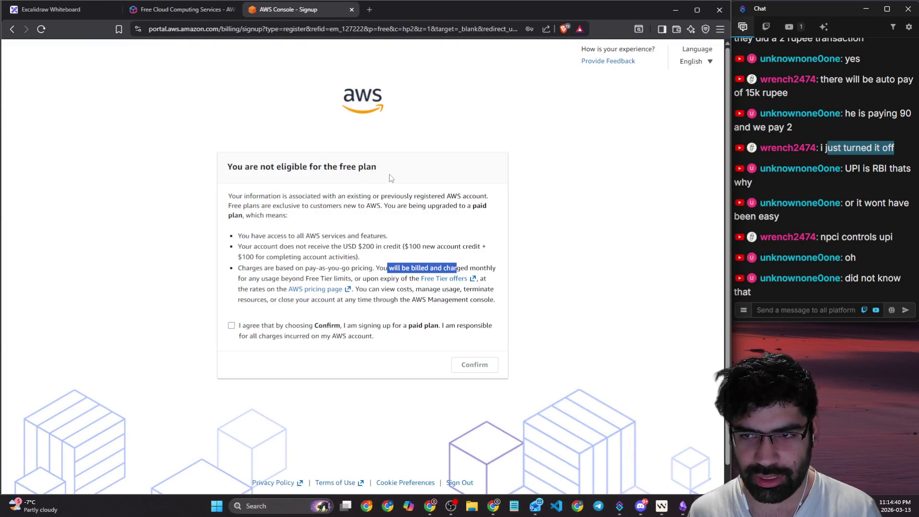
scroll(248, 173, down, 1)
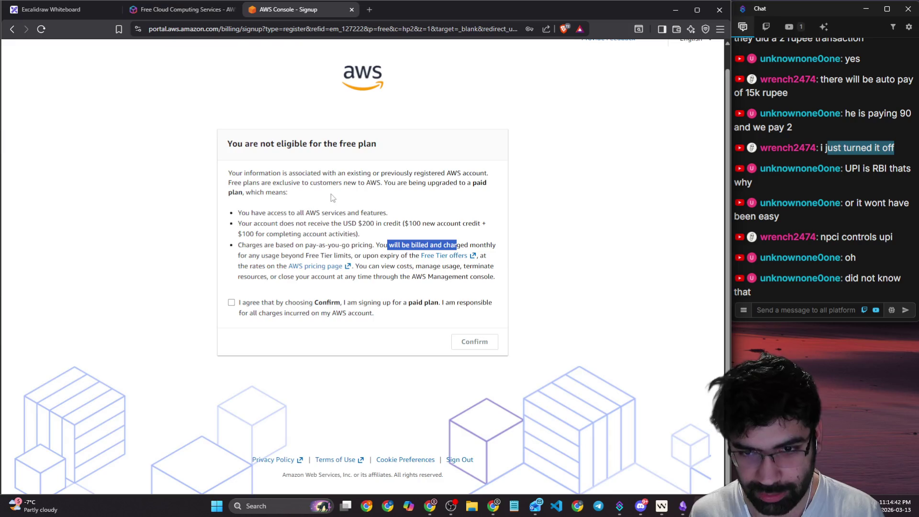
key(ctrl+plus)
key(ctrl+plus)
scroll(400, 258, down, 2)
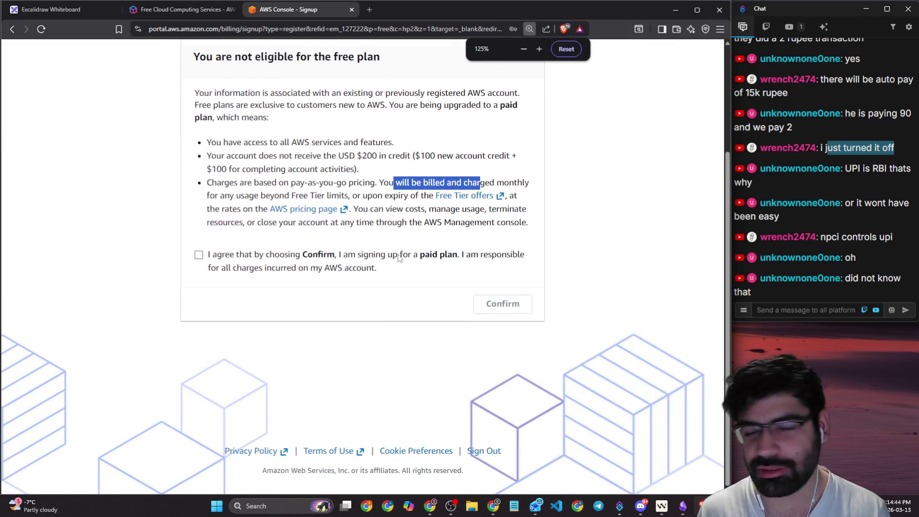
- Open the Free Tier offers link in a new tab, glance at it, and return to sign-up
click(425, 210)
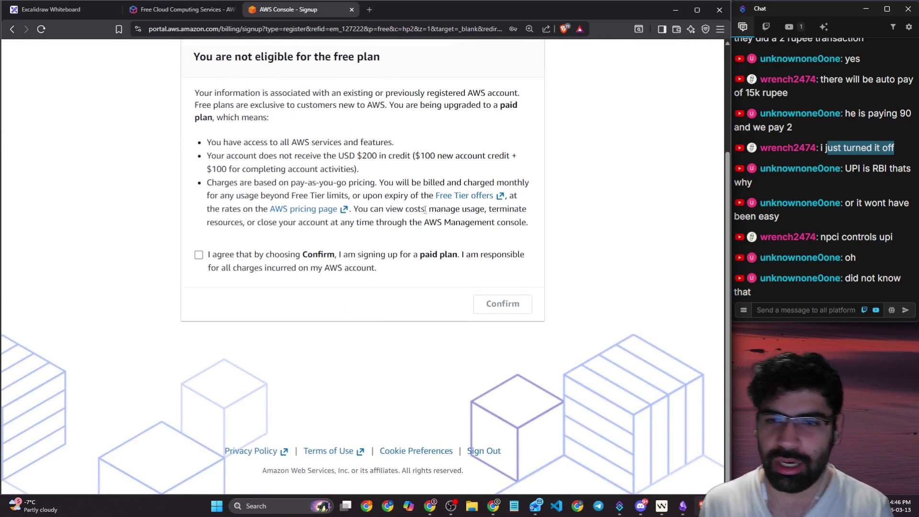
right_click(455, 197)
click(487, 206)
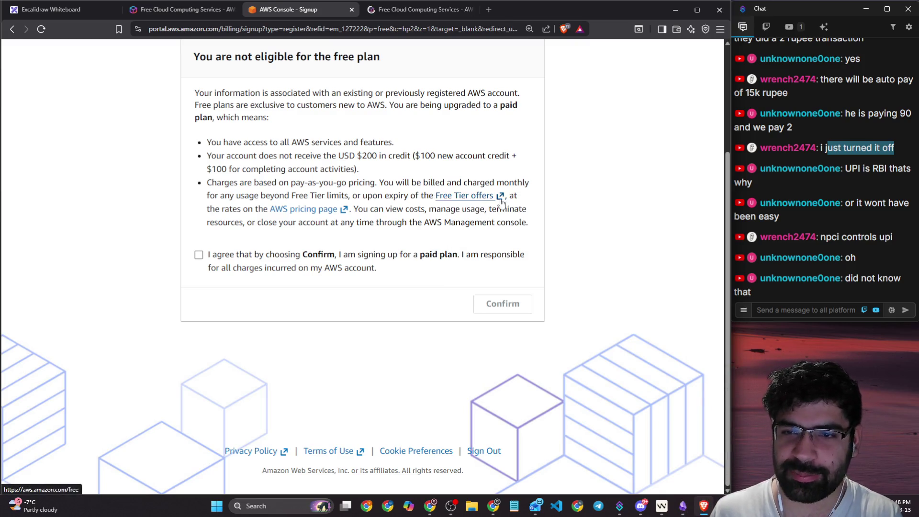
mouse_move(223, 209)
mouse_down()
mouse_move(383, 222)
mouse_move(472, 210)
mouse_move(517, 221)
mouse_up()
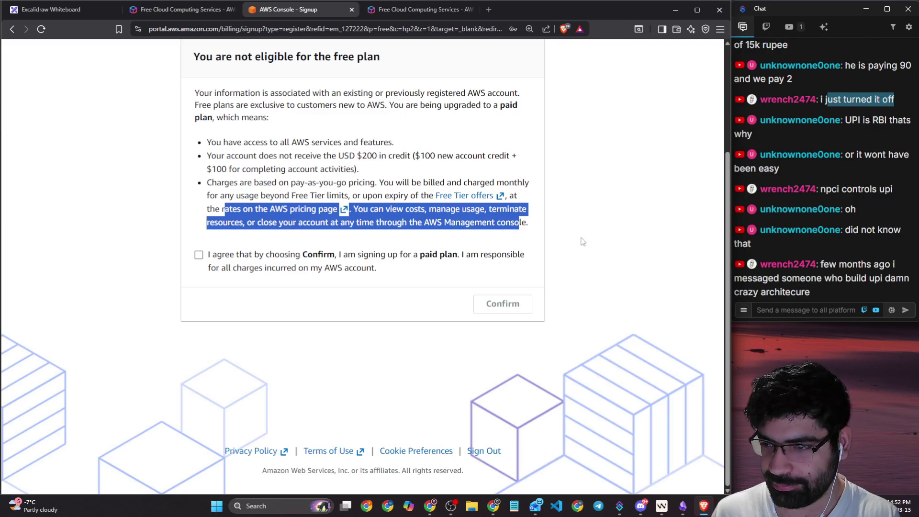
click(492, 244)
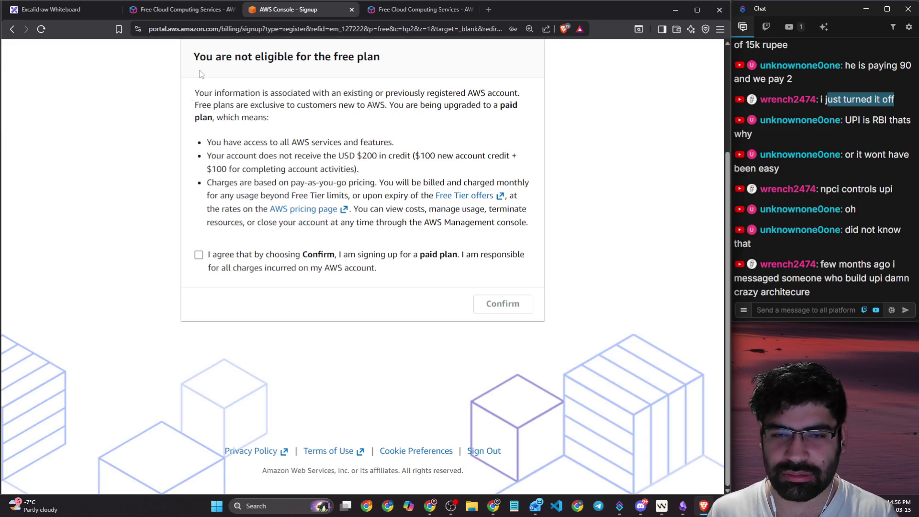
click(393, 10)
scroll(200, 212, down, 5)
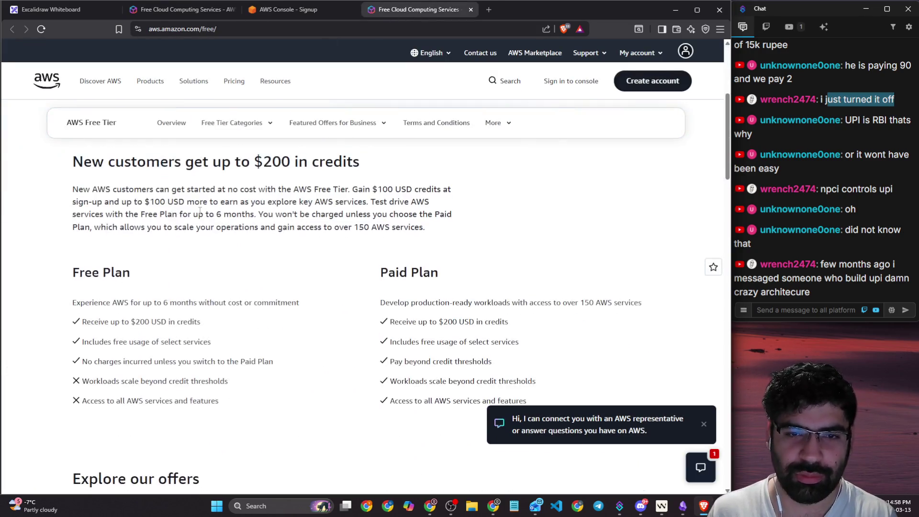
scroll(200, 212, up, 4)
key(ctrl+shift+Tab)
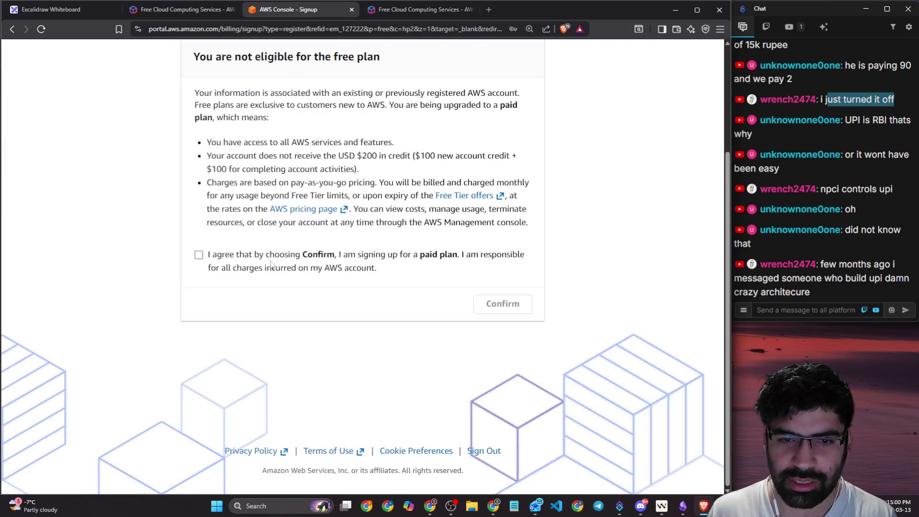
- Agree to and confirm the paid plan, then complete sign-up with Basic support - Free
click(199, 255)
click(503, 303)
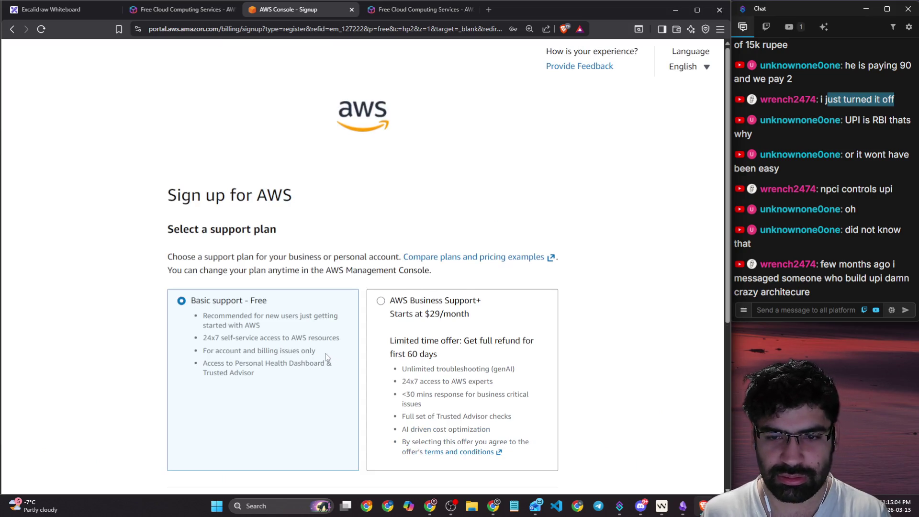
scroll(340, 320, down, 3)
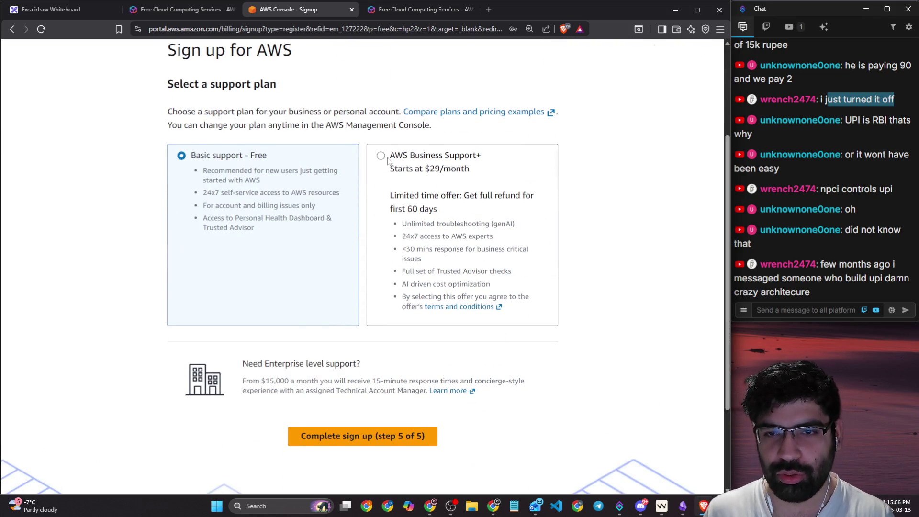
click(355, 436)
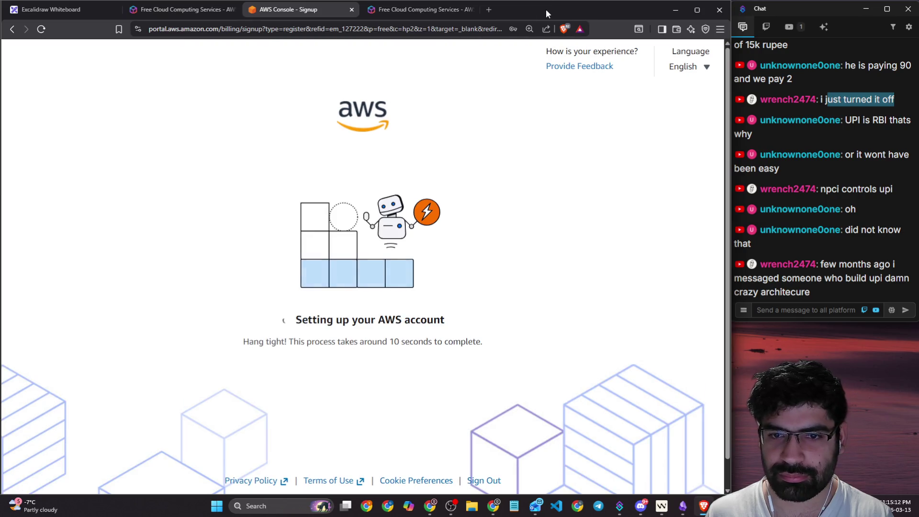
drag(546, 10, 0, 57)
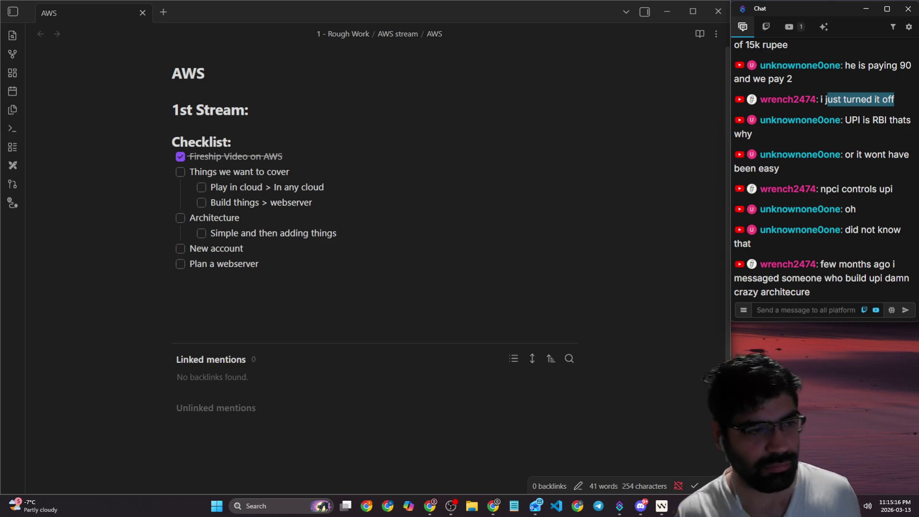
- Drag the Brave window showing the new AWS Console Home over the Obsidian note
drag(0, 56, 0, 48)
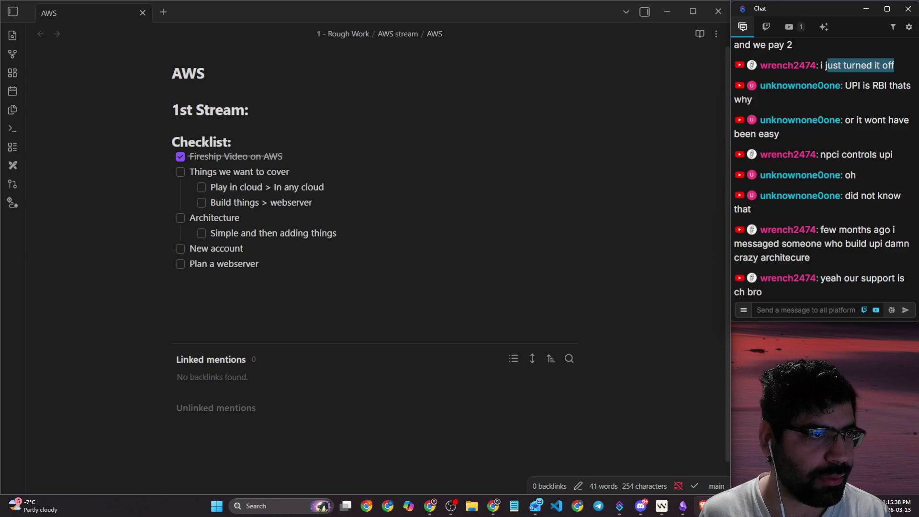
mouse_move(0, 154)
mouse_down()
mouse_move(467, 86)
mouse_move(500, 32)
mouse_move(438, 13)
mouse_move(430, 1)
mouse_move(457, 33)
mouse_move(424, 13)
mouse_up()
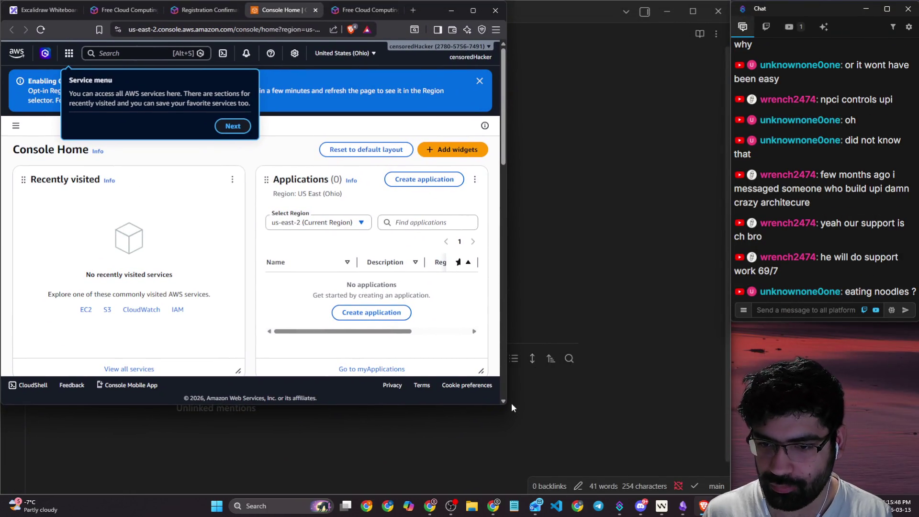
- Enlarge the browser window and step through the console tour past Unified Search and Settings
click(505, 402)
mouse_move(506, 403)
mouse_down()
mouse_move(661, 453)
mouse_move(708, 492)
mouse_move(725, 491)
mouse_up()
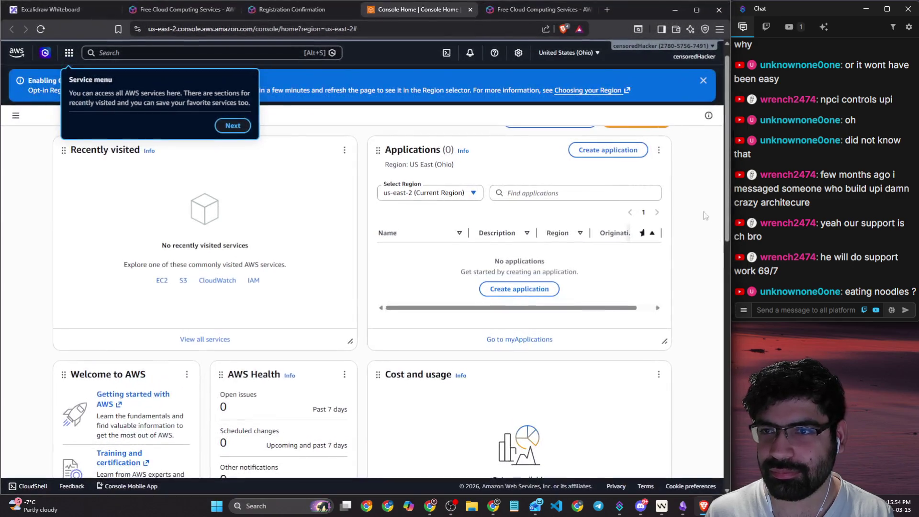
click(232, 125)
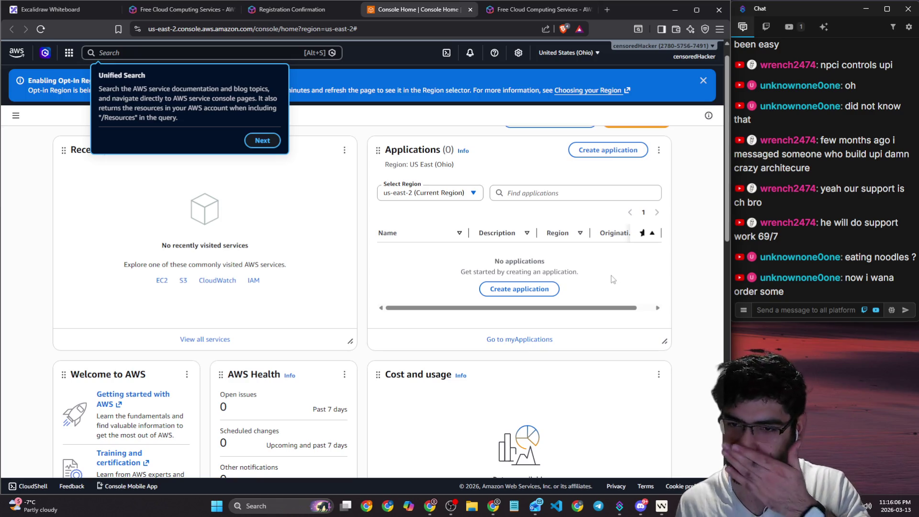
click(705, 81)
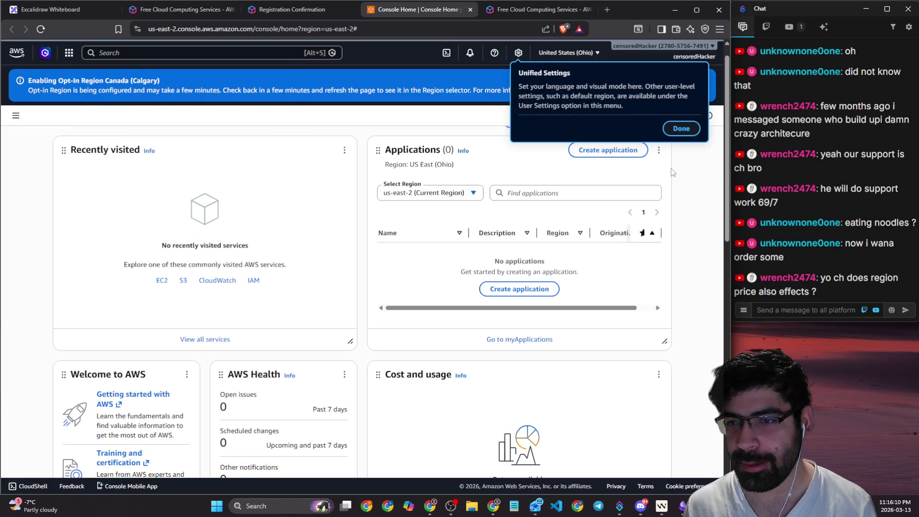
click(680, 129)
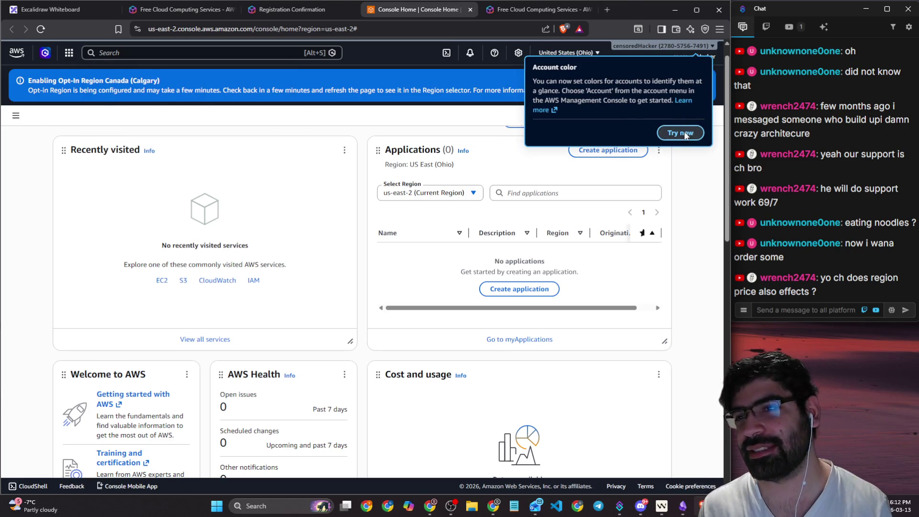
click(684, 131)
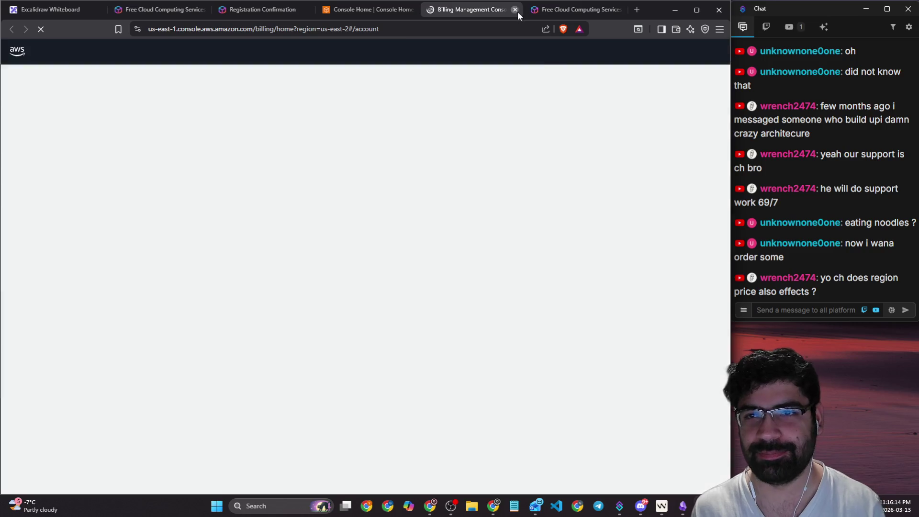
- Close the billing tab, open Ask AWS on the Free Tier page, and return to Obsidian
click(518, 9)
click(482, 11)
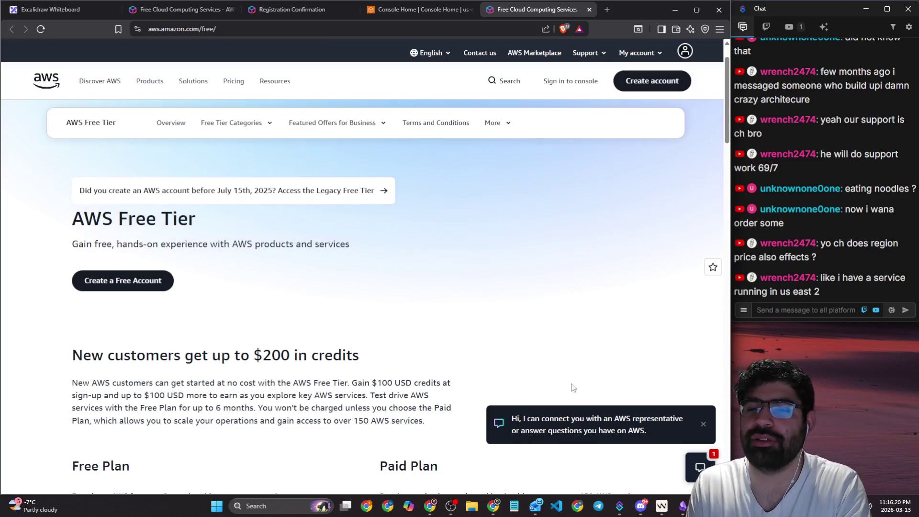
click(695, 426)
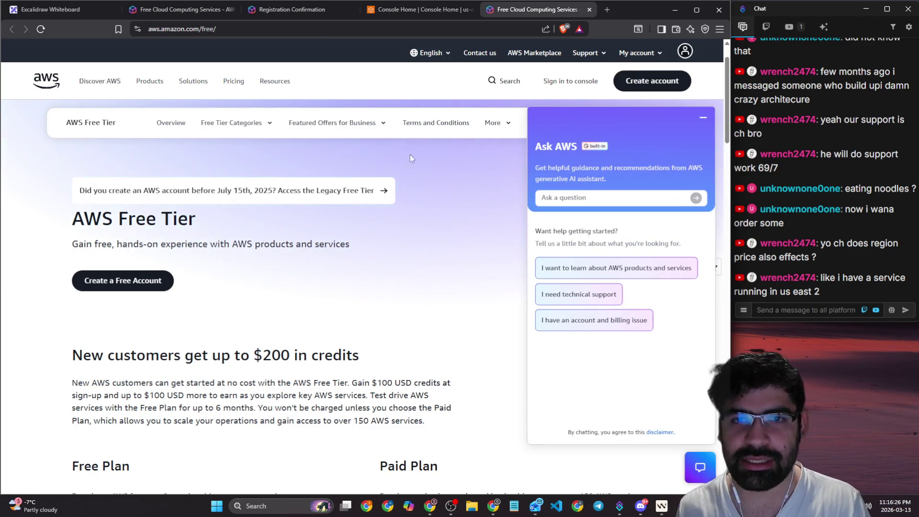
key(alt+Tab)
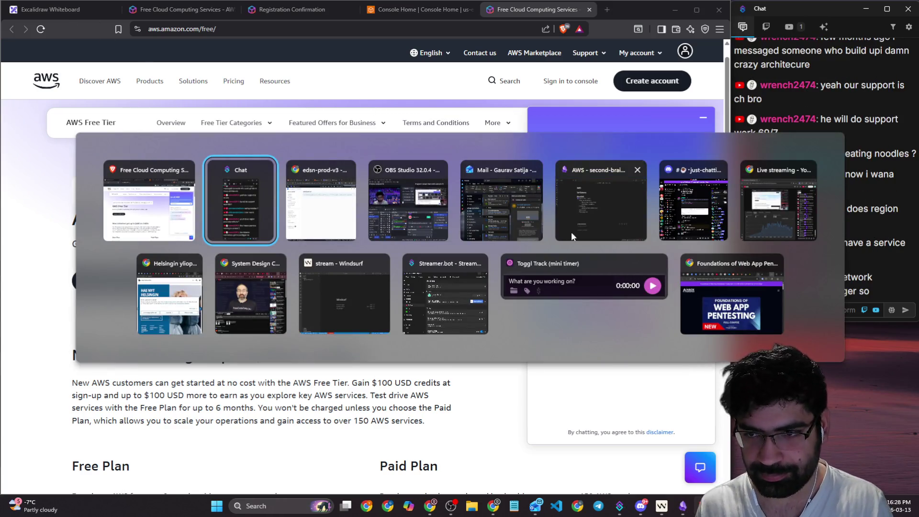
click(571, 231)
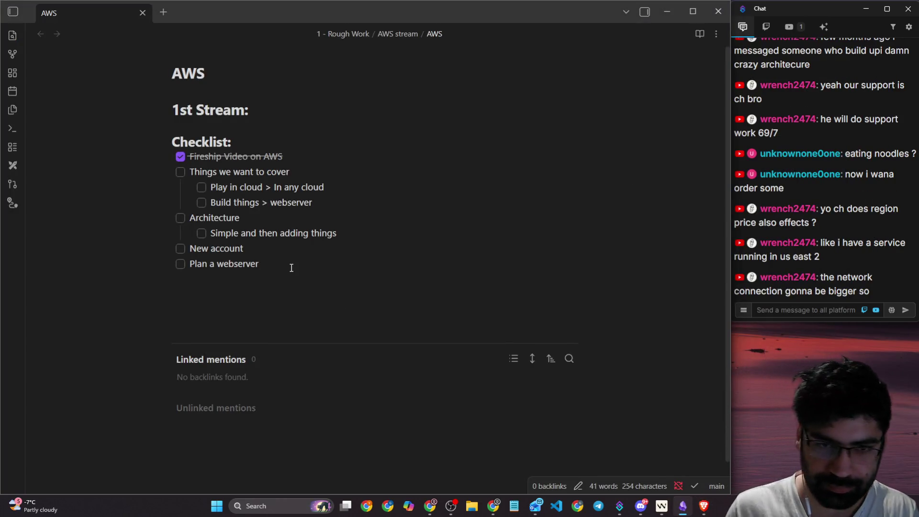
- Add a 'Free services' item with nested 'Cost region' and 'Why pick one over other?'
key(Return)
key(Return)
key(Up)
key(Up)
key(Up)
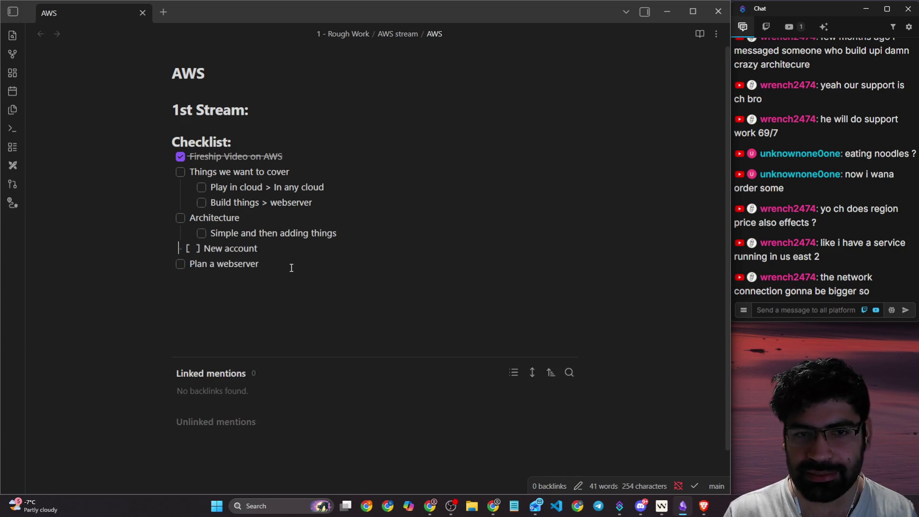
key(Right)
key(Right)
key(Right)
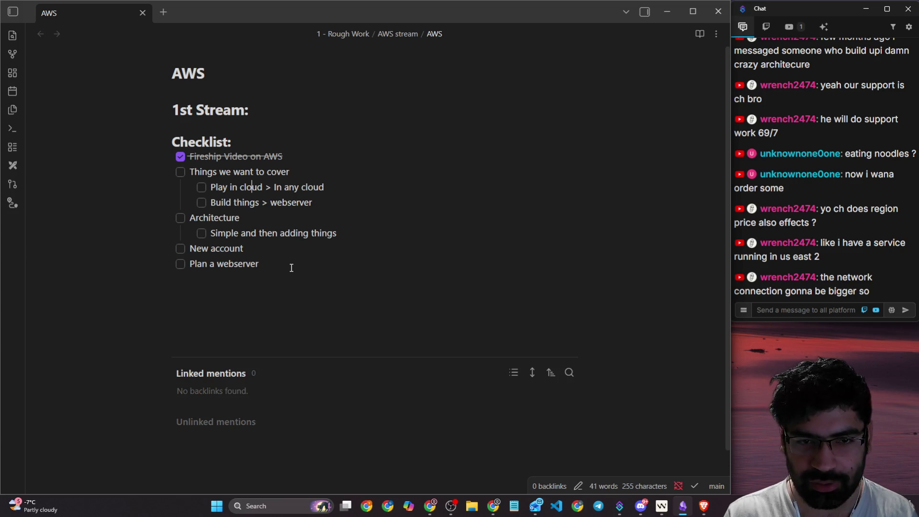
key(Return)
text(Free ser)
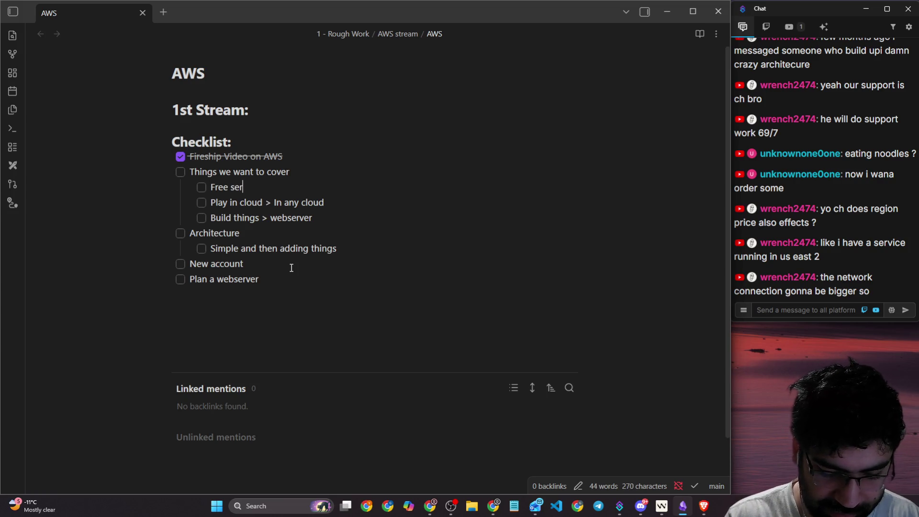
text(vices)
key(Return)
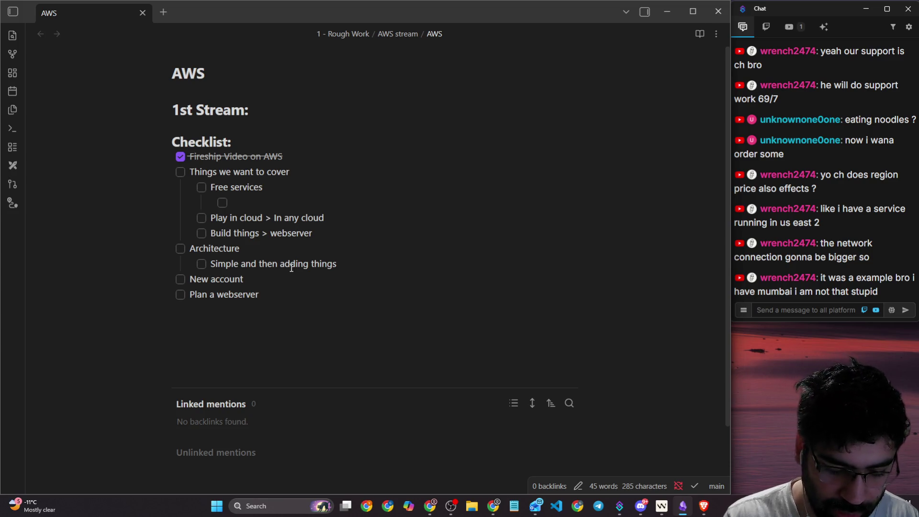
text(Costregion)
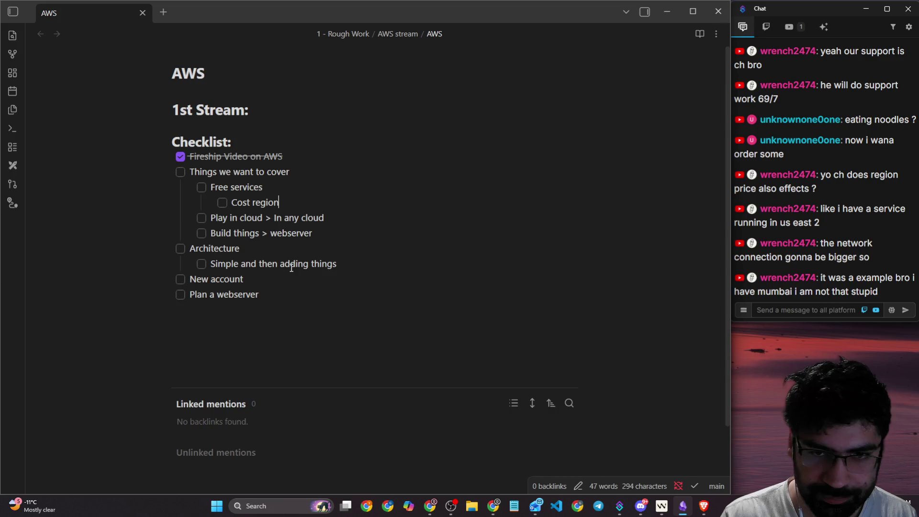
key(Return)
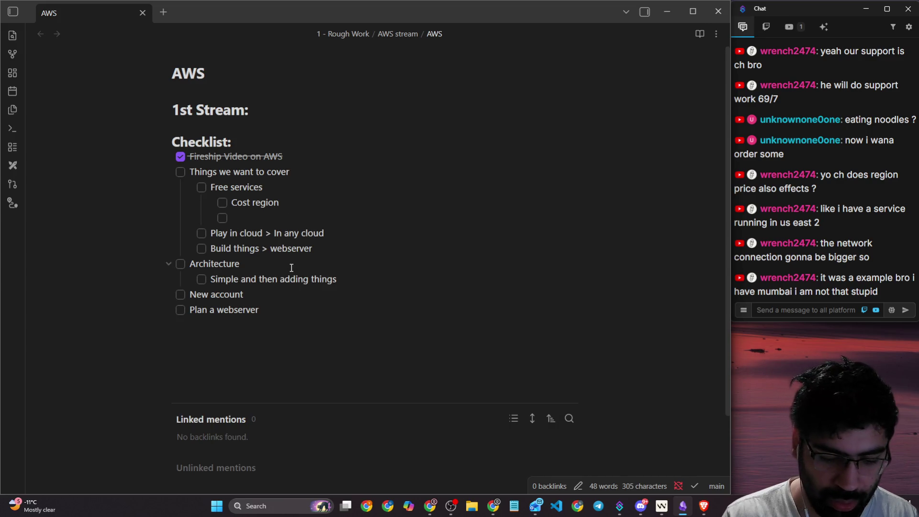
text(Why pick)
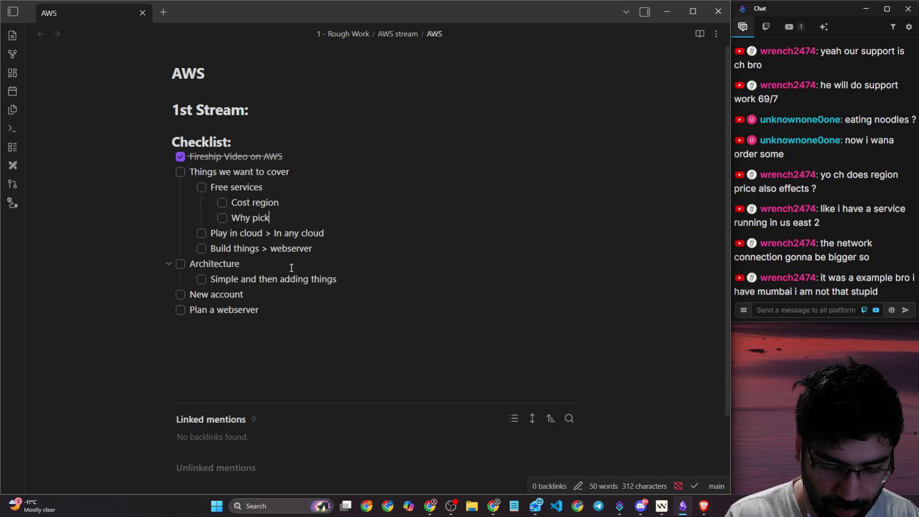
text( one over other)
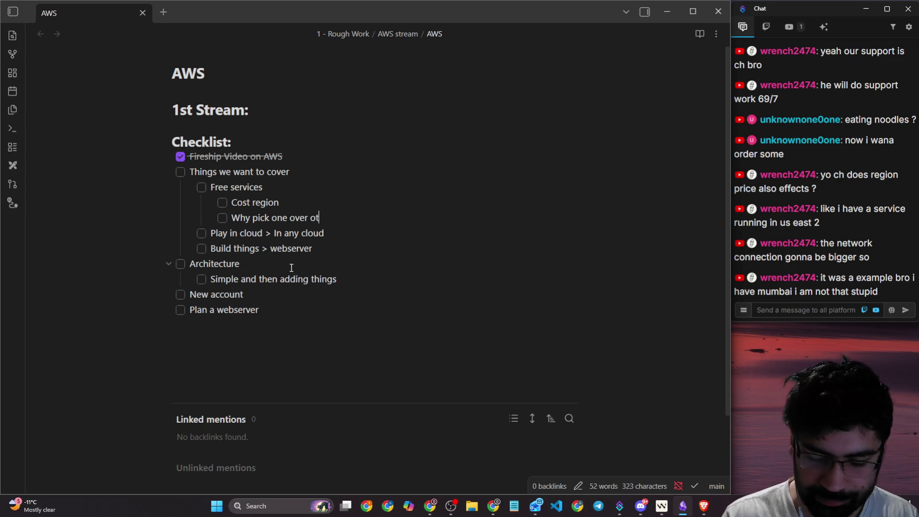
text(?)
key(Return)
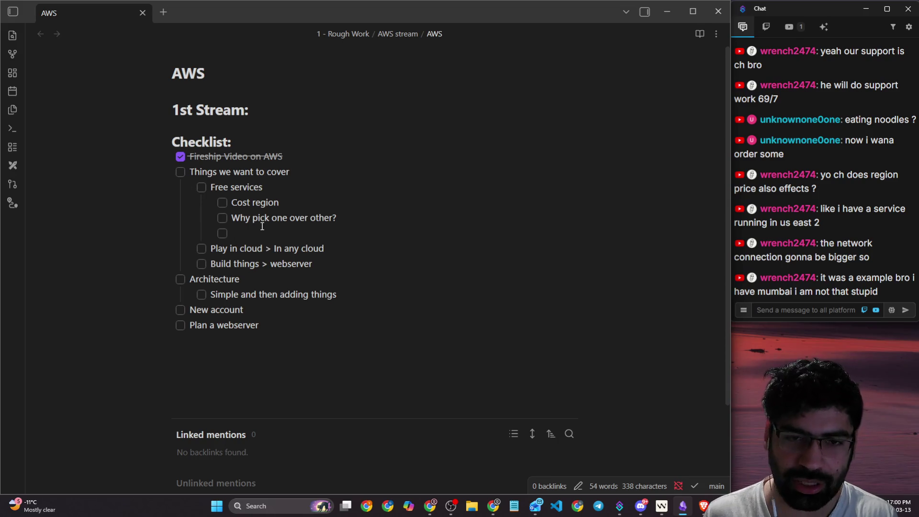
- Highlight a chat message, then select the 'Cost region' and 'Free services' lines in the note
drag(885, 290, 790, 290)
click(784, 309)
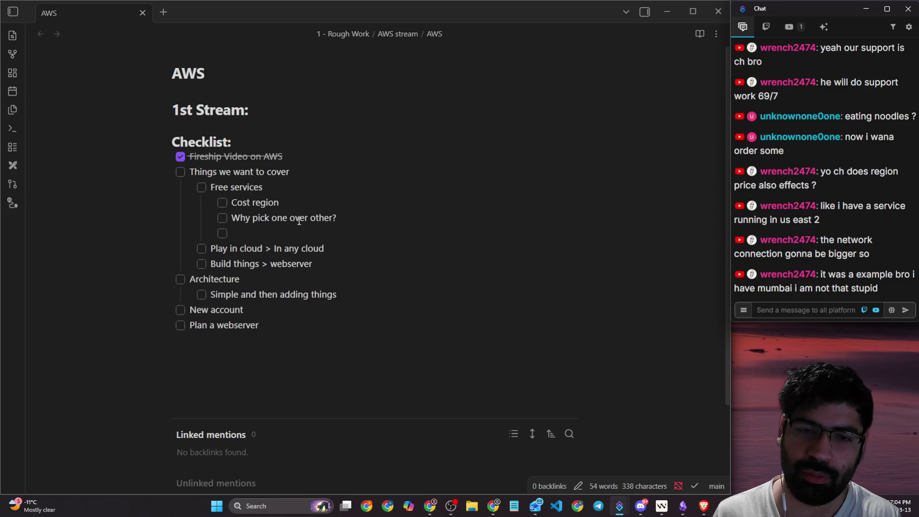
click(268, 230)
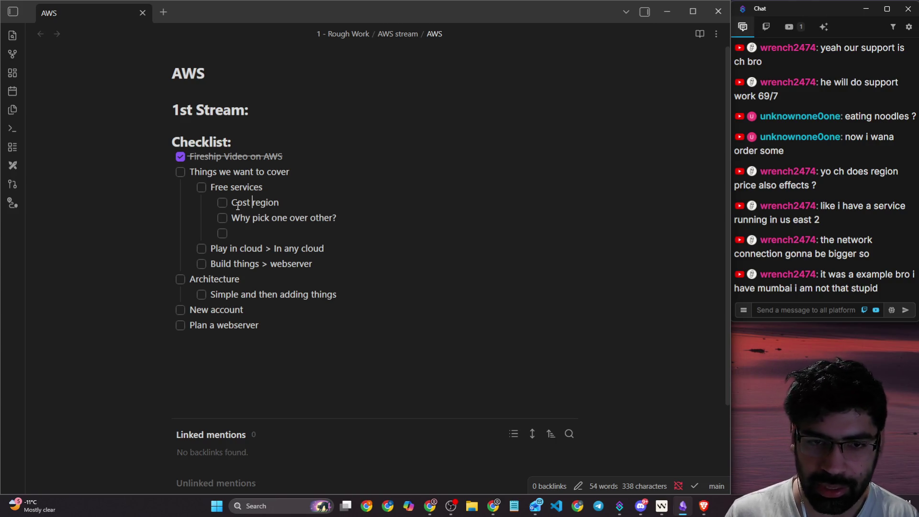
drag(235, 205, 280, 203)
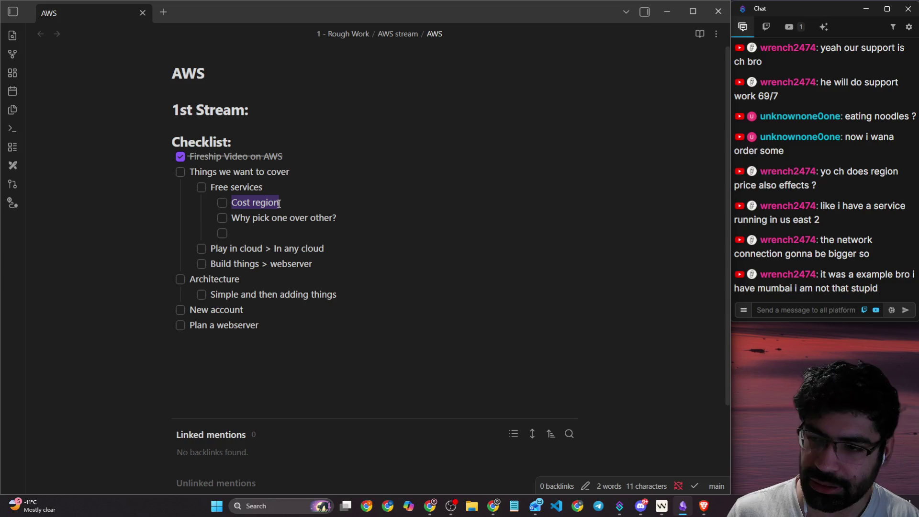
triple_click(222, 188)
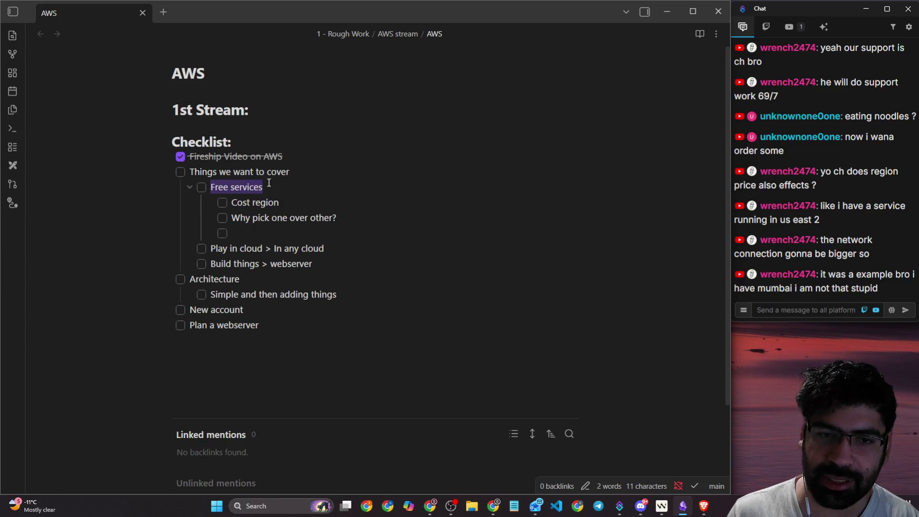
key(alt+Tab)
key(alt+Tab)
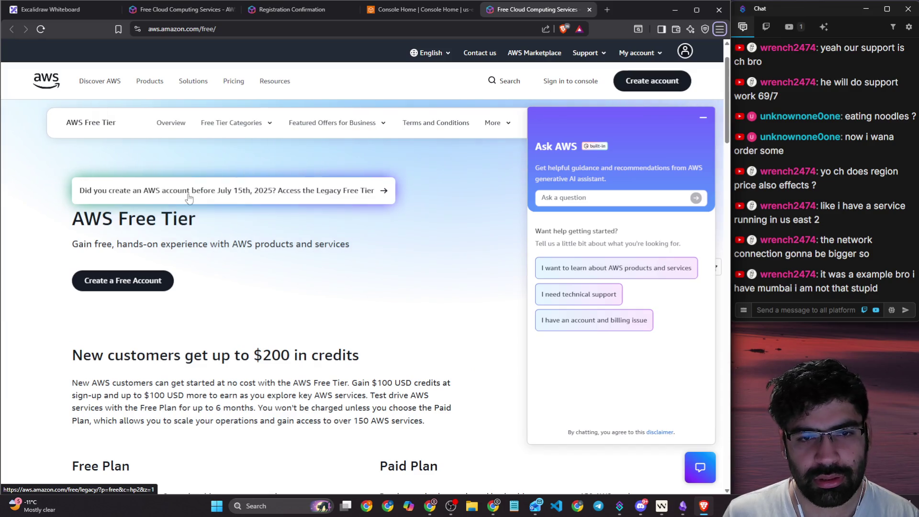
- Look at the Amazon EC2 free-tier details, go back, then switch to Console Home and a new tab
scroll(338, 196, down, 10)
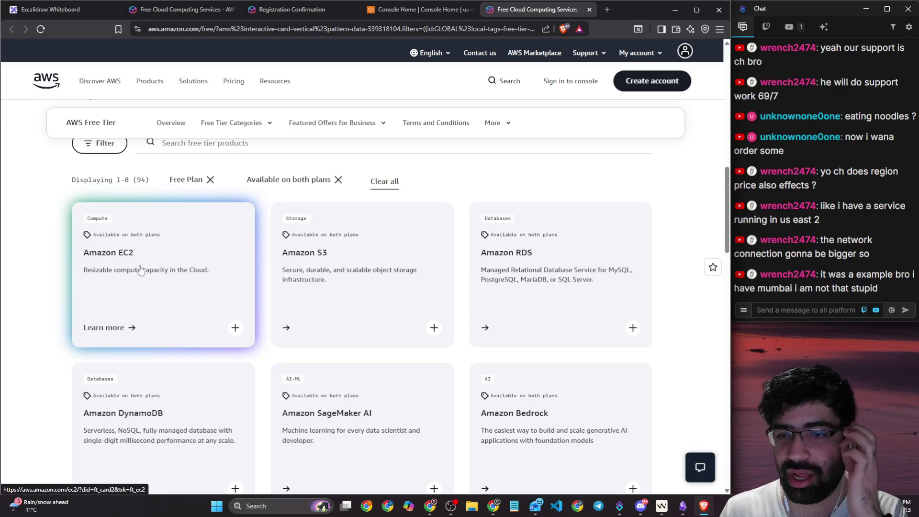
click(140, 270)
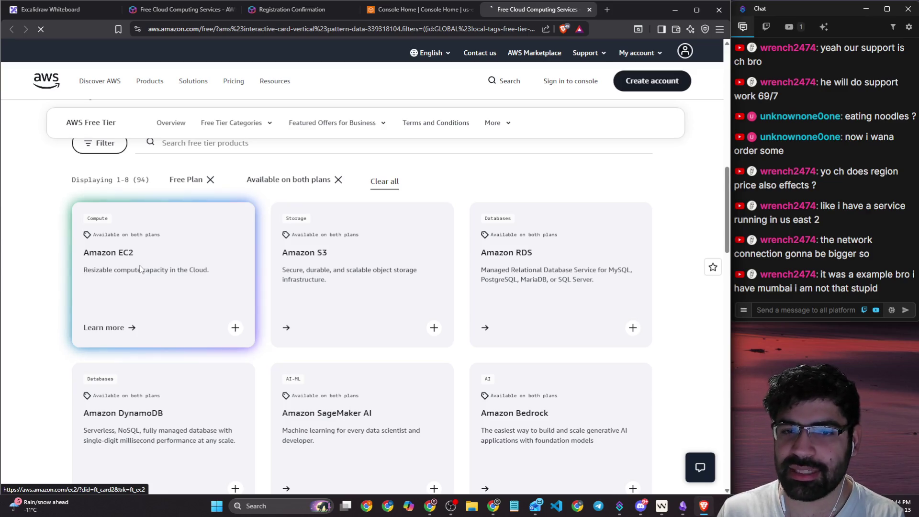
scroll(377, 258, down, 5)
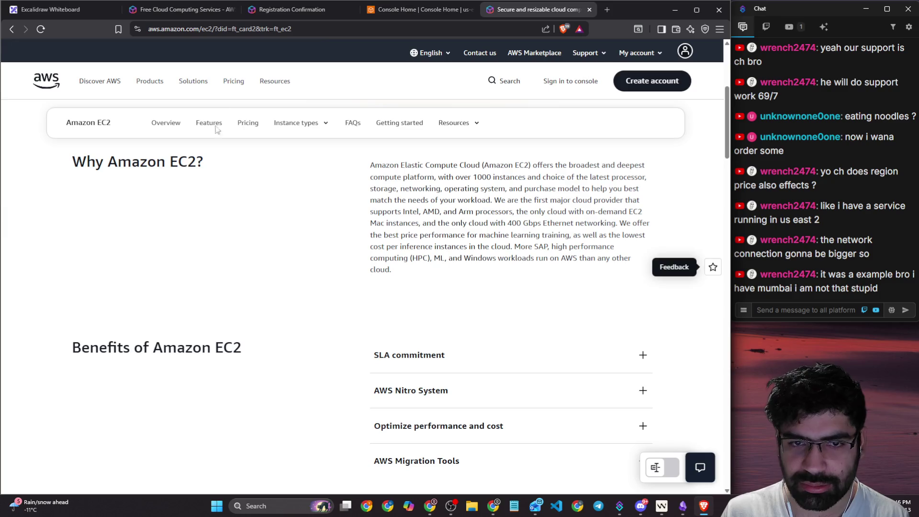
click(11, 29)
click(417, 10)
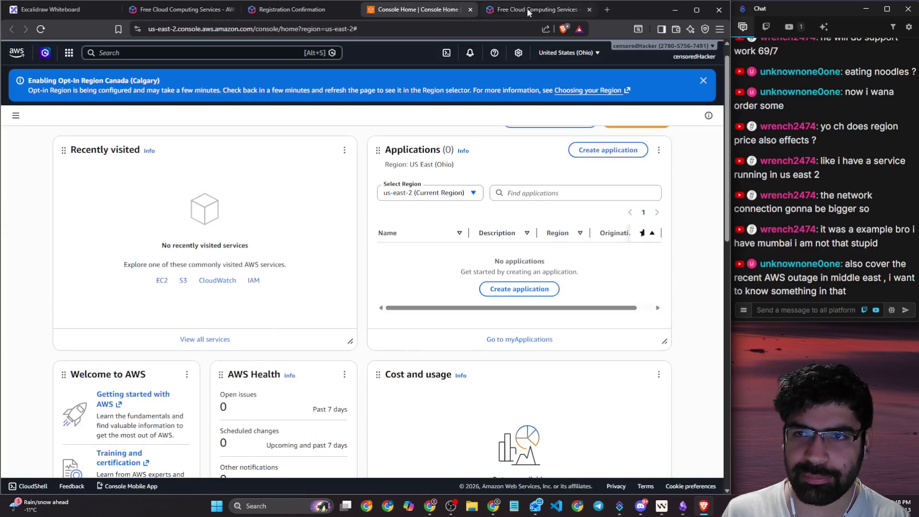
click(605, 10)
- Search Brave for 'aws free tier' and read the expanded AI summary
text(a)
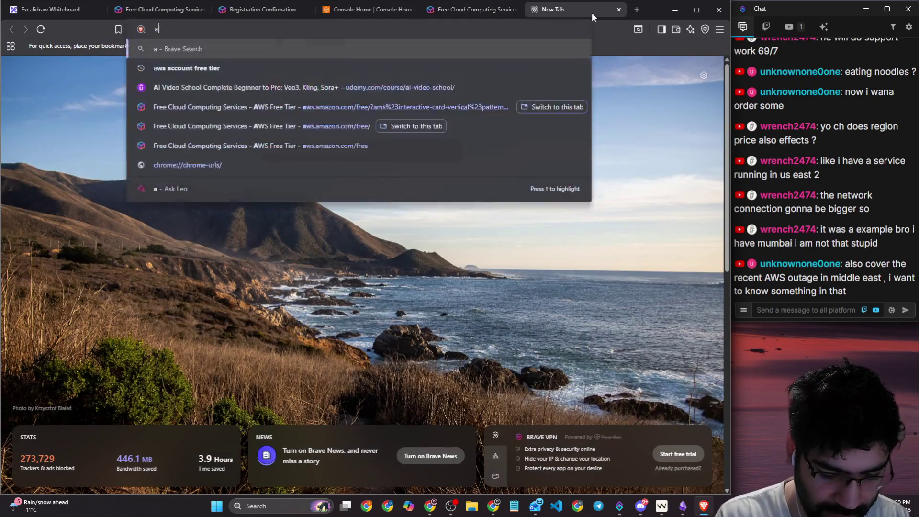
text(ws free tier)
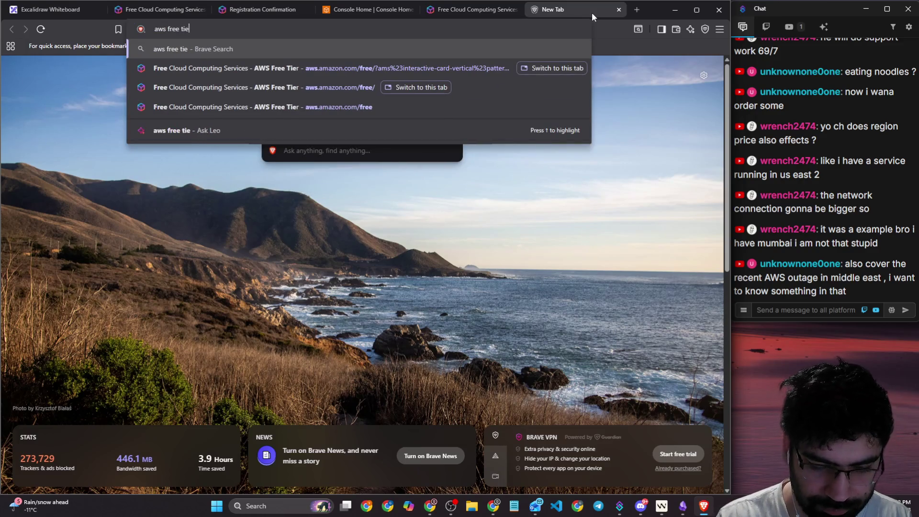
key(Return)
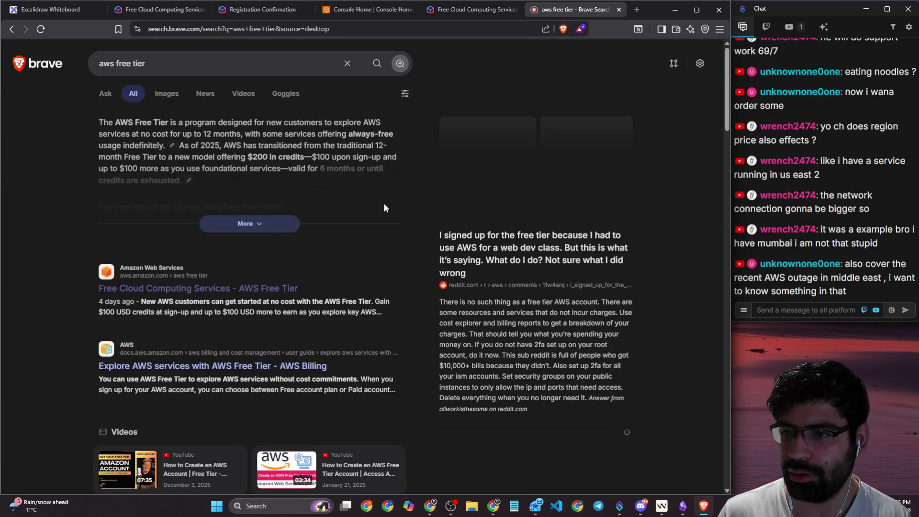
click(282, 224)
scroll(329, 227, down, 4)
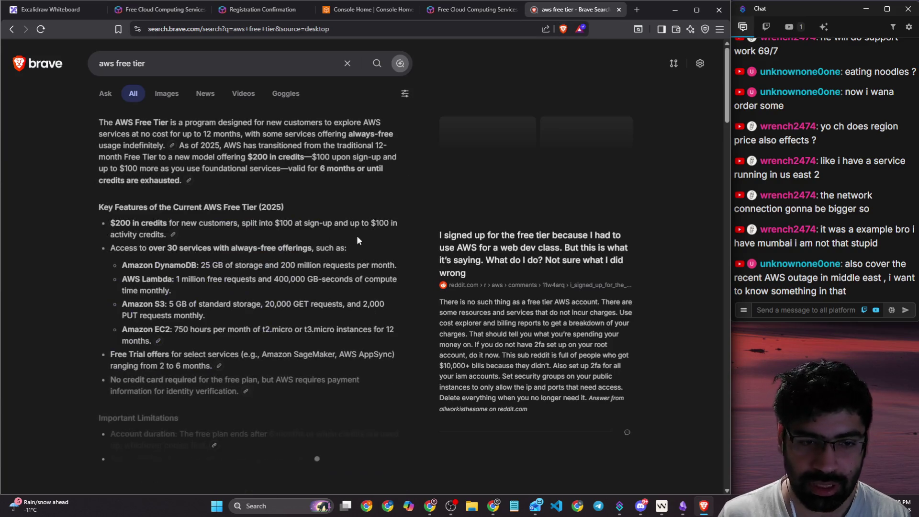
scroll(328, 220, down, 10)
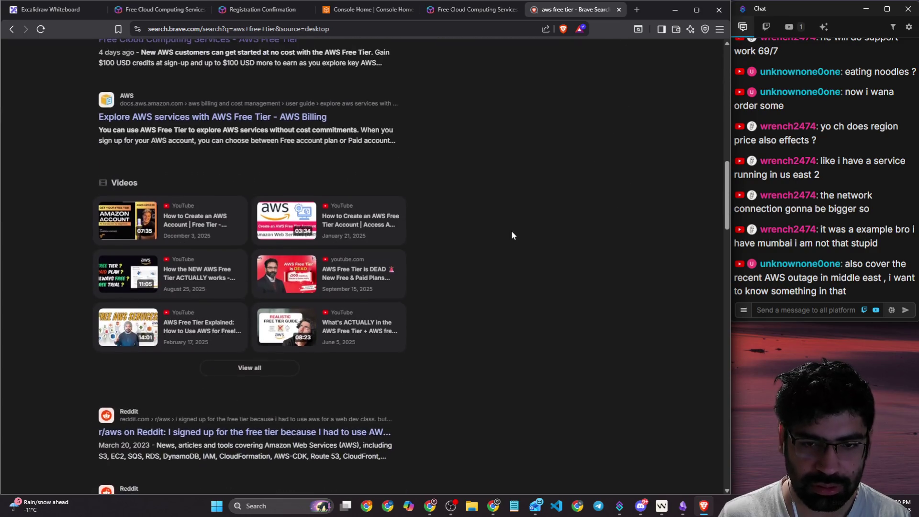
scroll(510, 231, down, 4)
scroll(371, 260, up, 10)
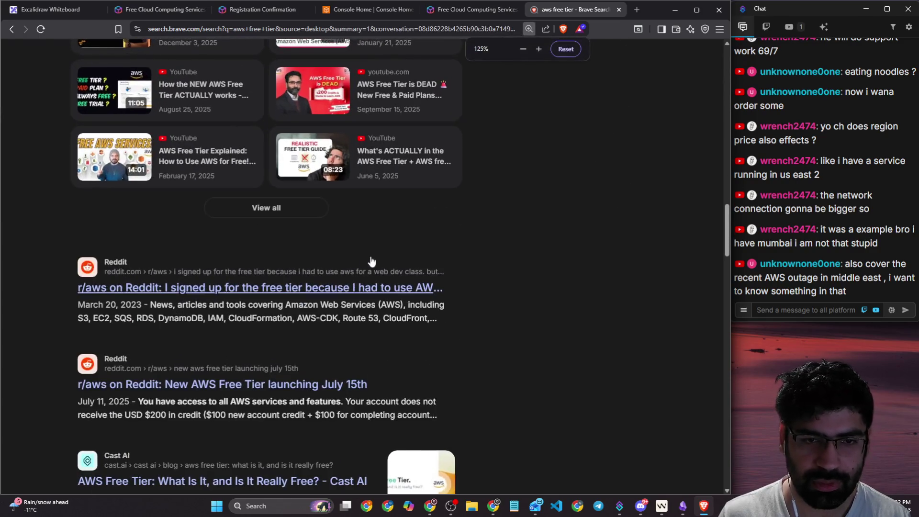
scroll(527, 247, up, 7)
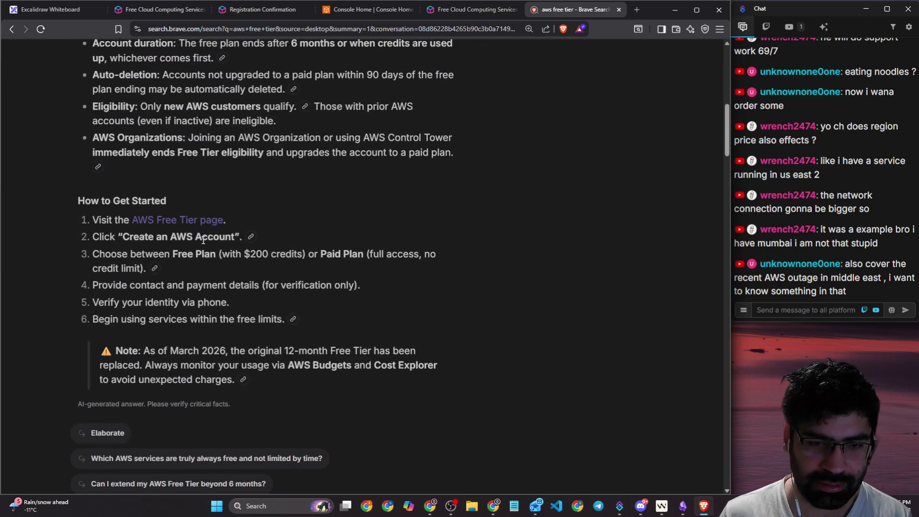
scroll(187, 231, up, 7)
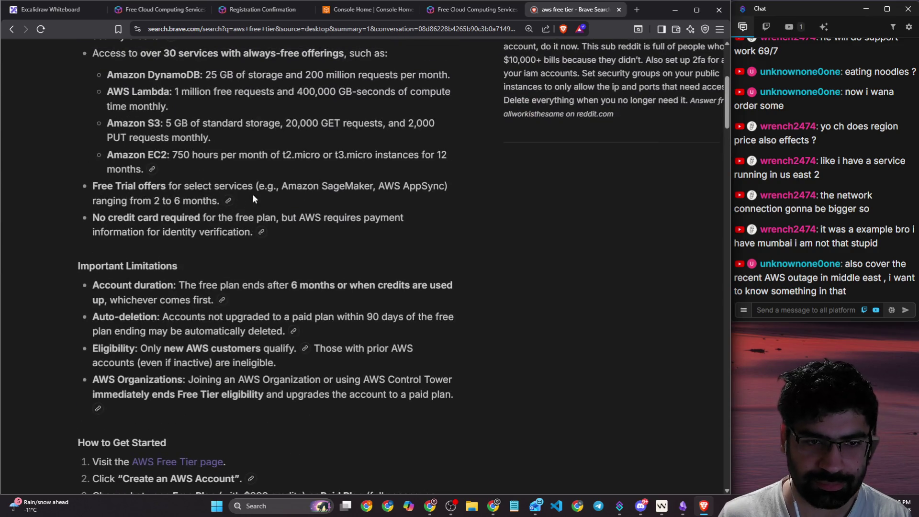
scroll(252, 194, up, 2)
scroll(191, 160, up, 1)
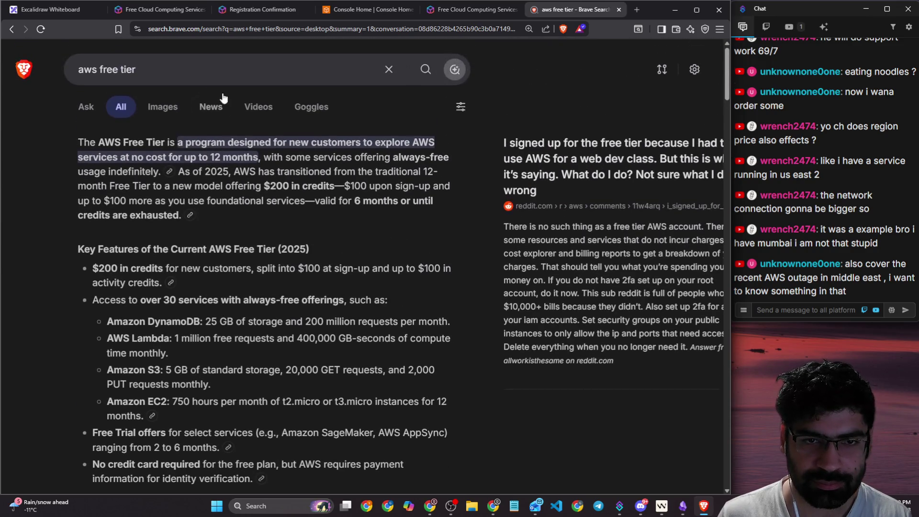
- Switch the search to 'aws free tier limits', read the AWS Billing guide, then return to offers
click(180, 71)
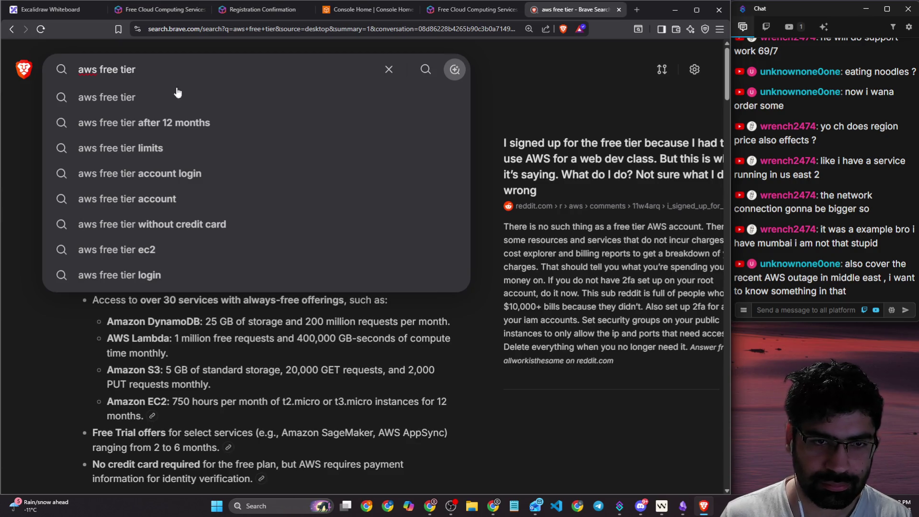
click(268, 148)
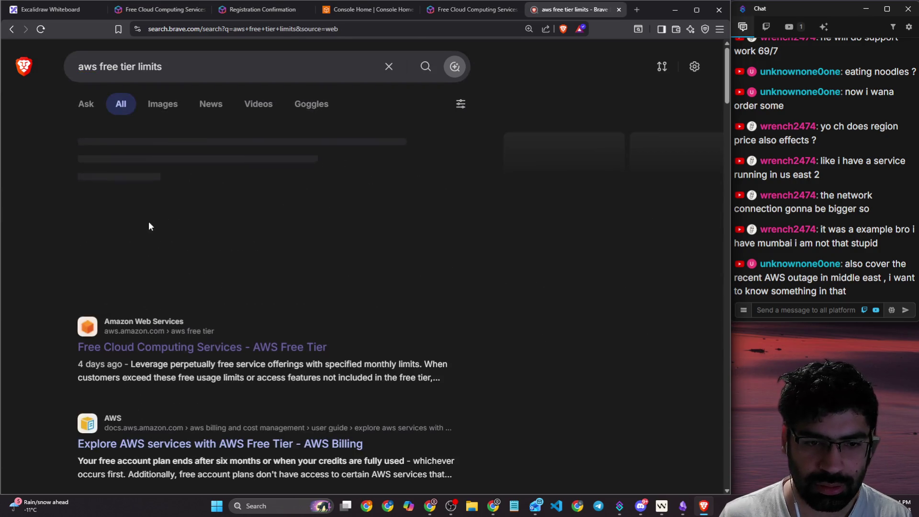
scroll(153, 235, down, 2)
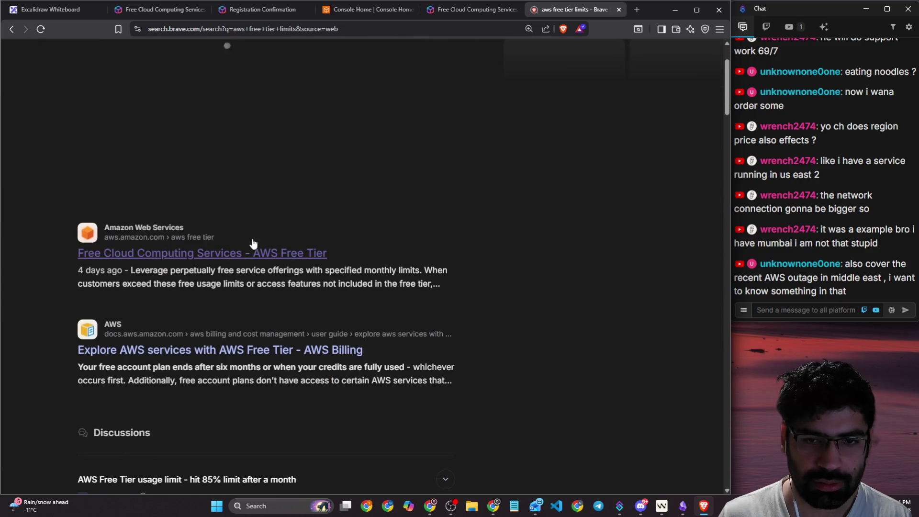
click(226, 349)
scroll(263, 212, down, 5)
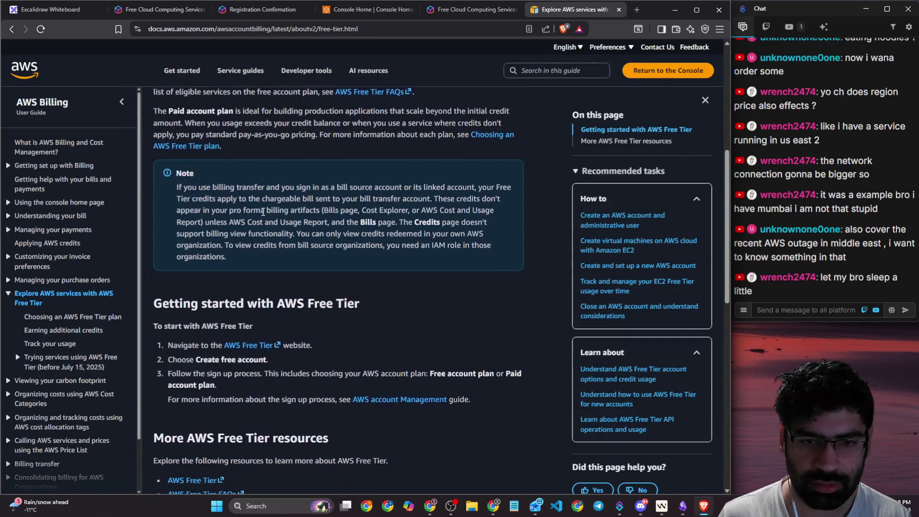
scroll(262, 213, down, 5)
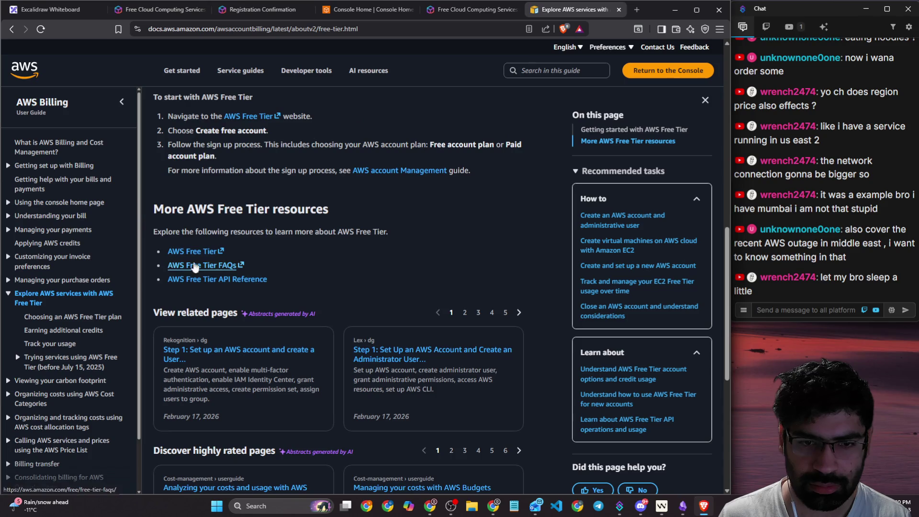
click(454, 9)
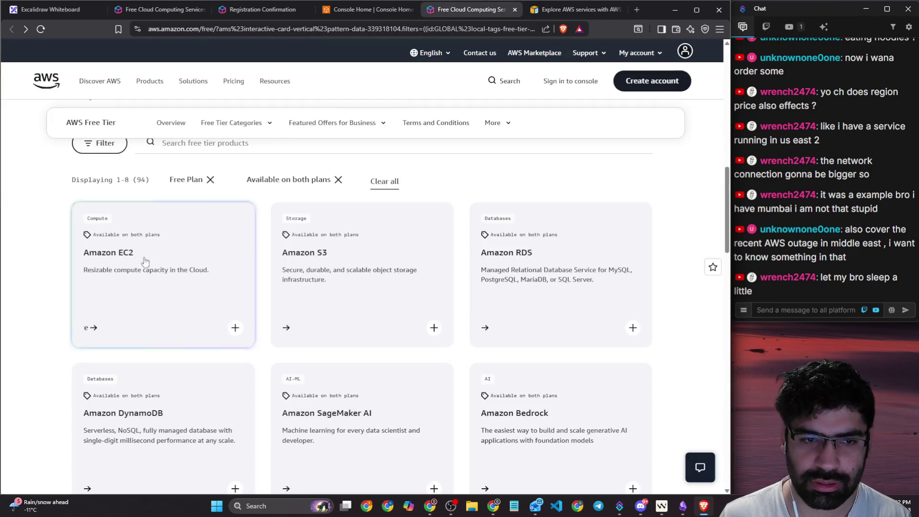
- Filter the Free Tier offers by Plan Type to include Always Free and update the filters
click(125, 331)
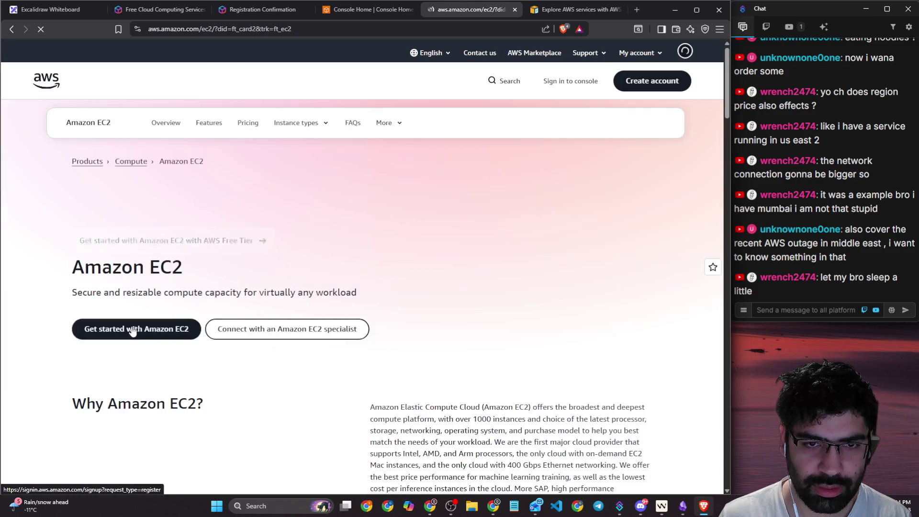
click(12, 29)
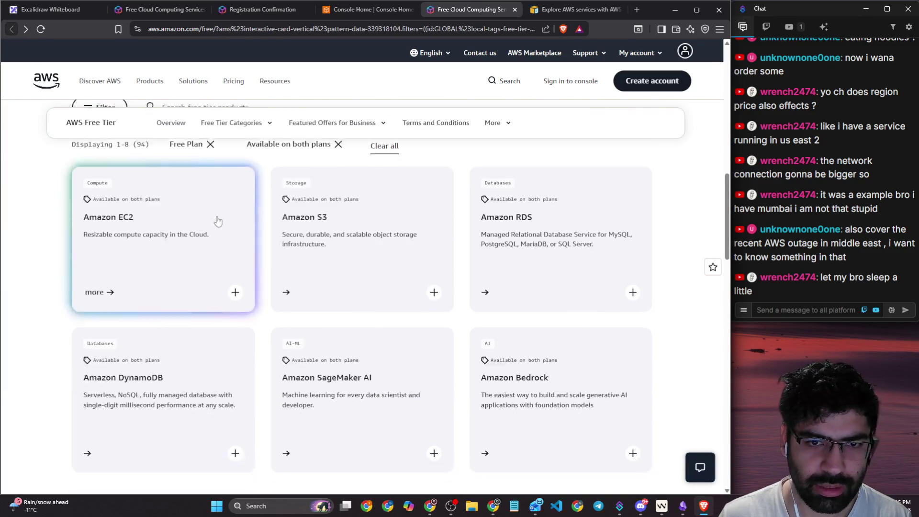
scroll(114, 254, up, 3)
click(112, 244)
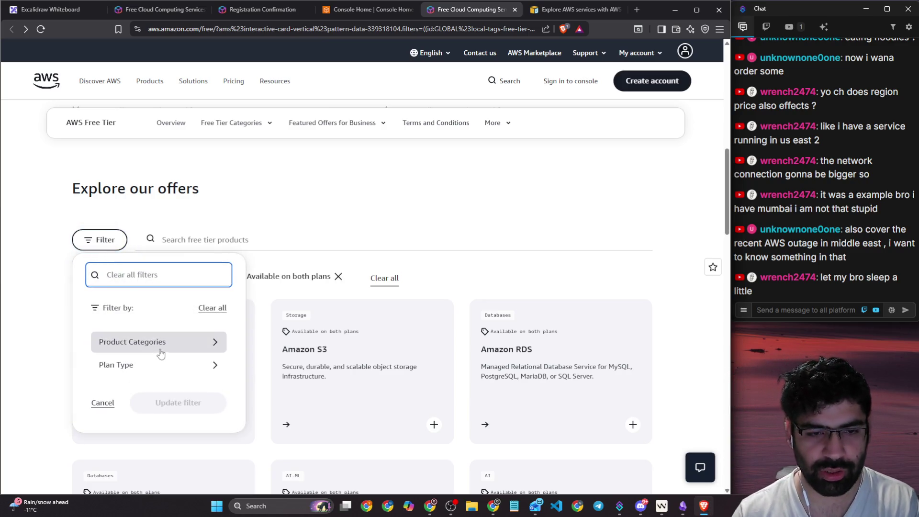
click(161, 347)
click(149, 343)
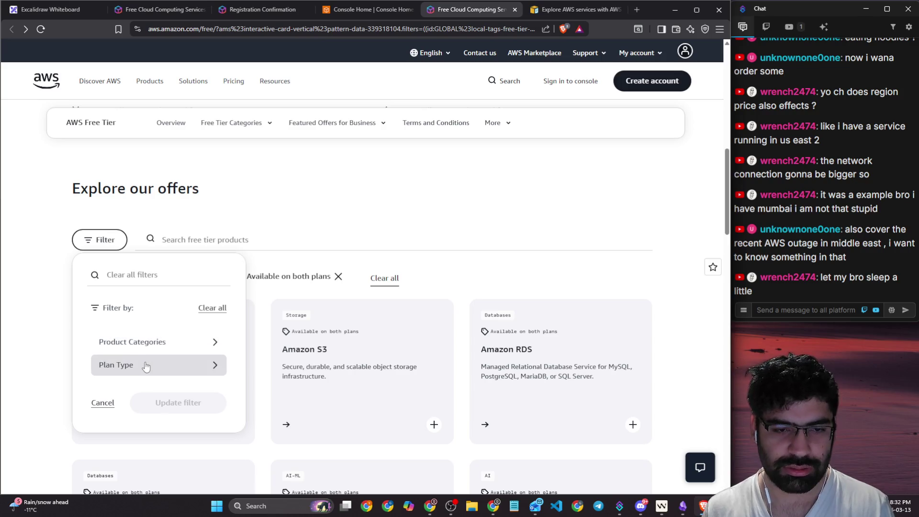
click(143, 363)
click(133, 366)
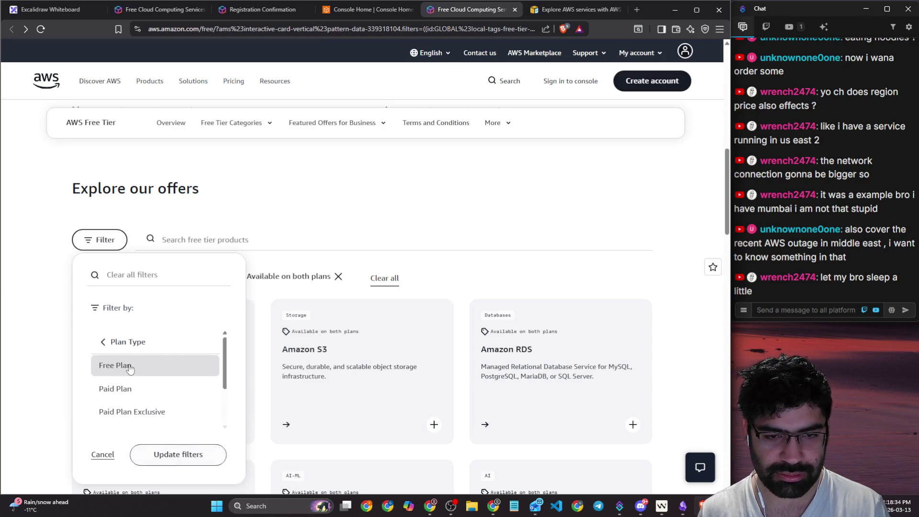
click(135, 369)
scroll(161, 410, down, 2)
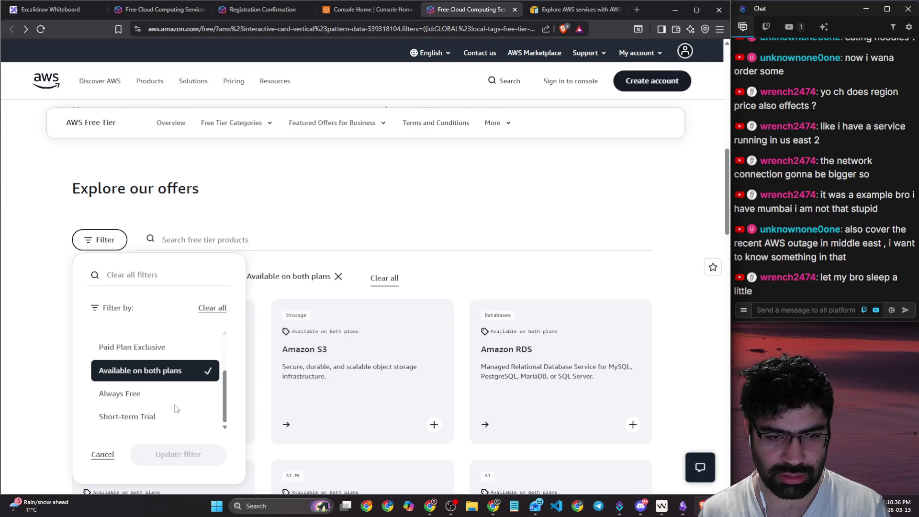
click(163, 394)
click(178, 454)
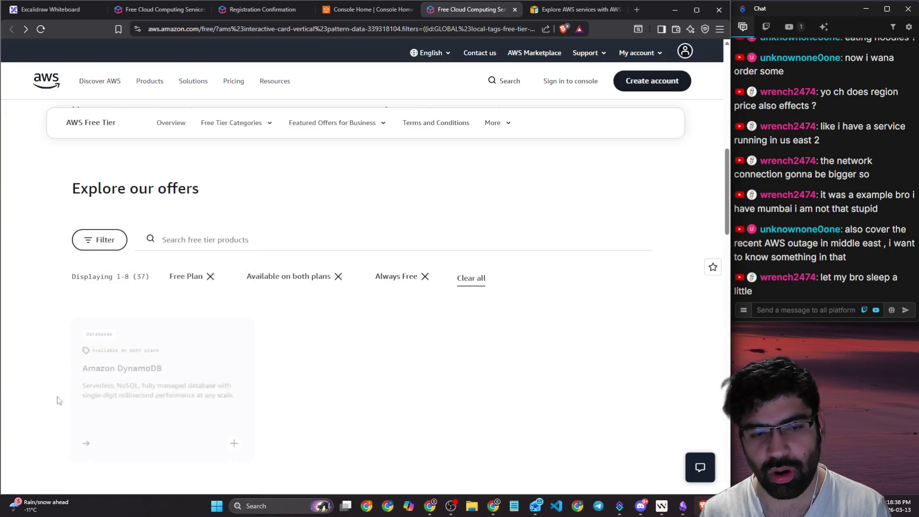
scroll(33, 333, down, 3)
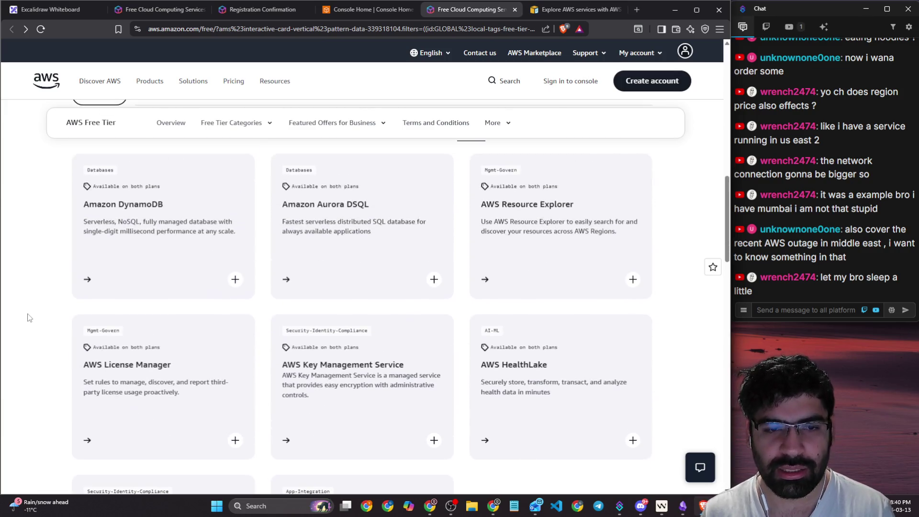
- Open the EC2 and RDS instance families overview, then the Amazon EC2 page in a new tab
key(ctrl+Tab)
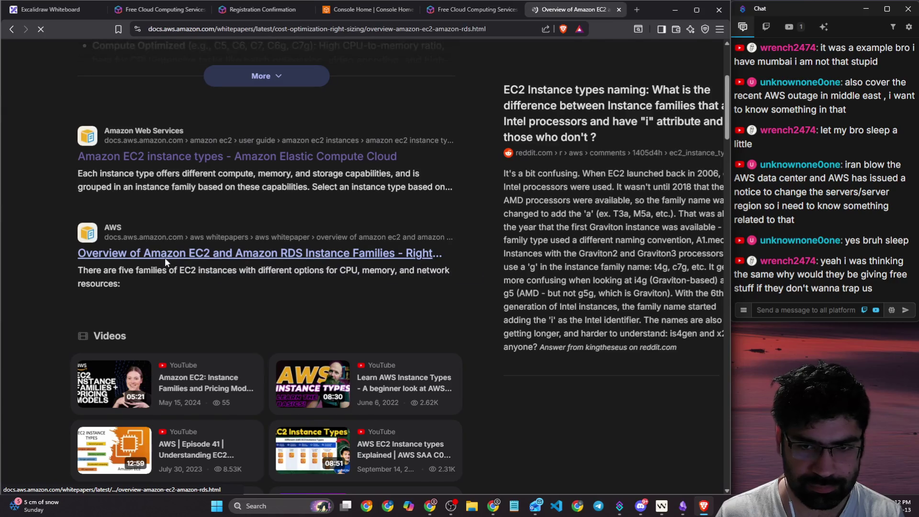
click(165, 258)
scroll(191, 214, down, 6)
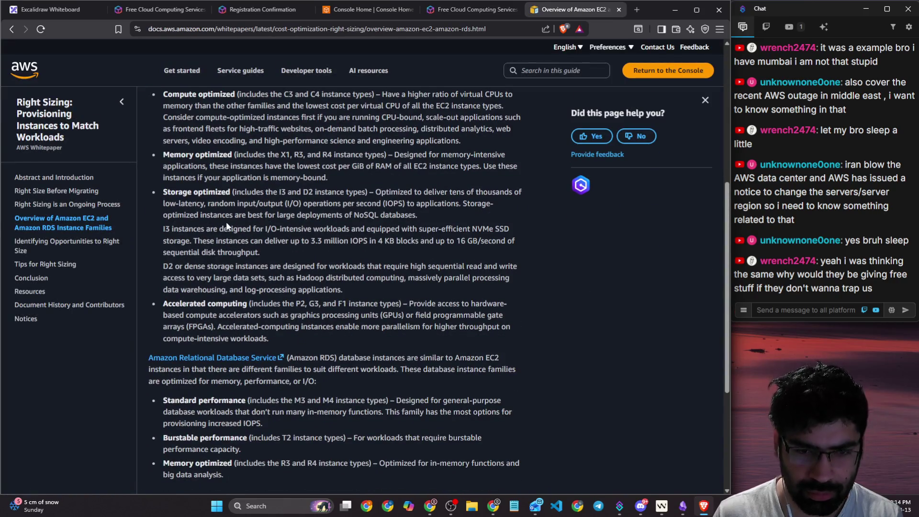
scroll(225, 222, down, 4)
scroll(236, 225, up, 8)
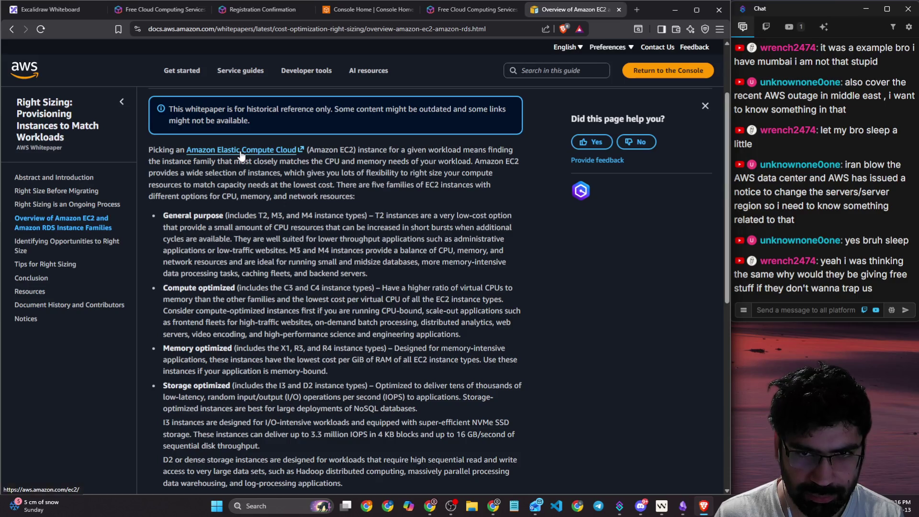
click(240, 150)
click(529, 9)
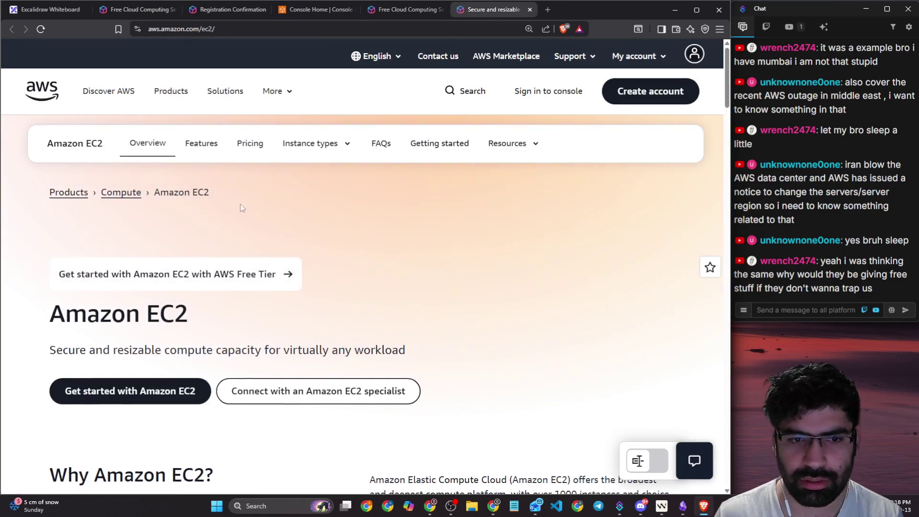
- Visit the EC2 Instance Type Details page, then browse the Instance Type Explorer
scroll(241, 203, down, 10)
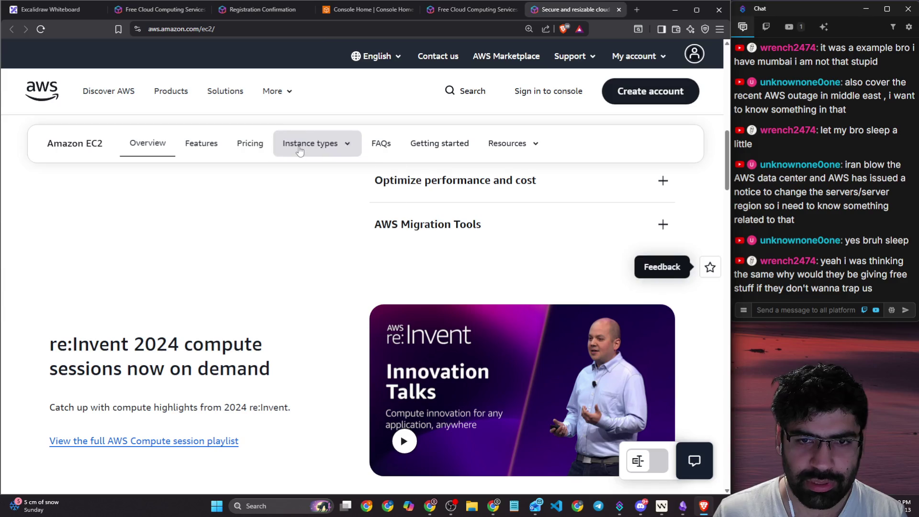
click(294, 146)
click(324, 190)
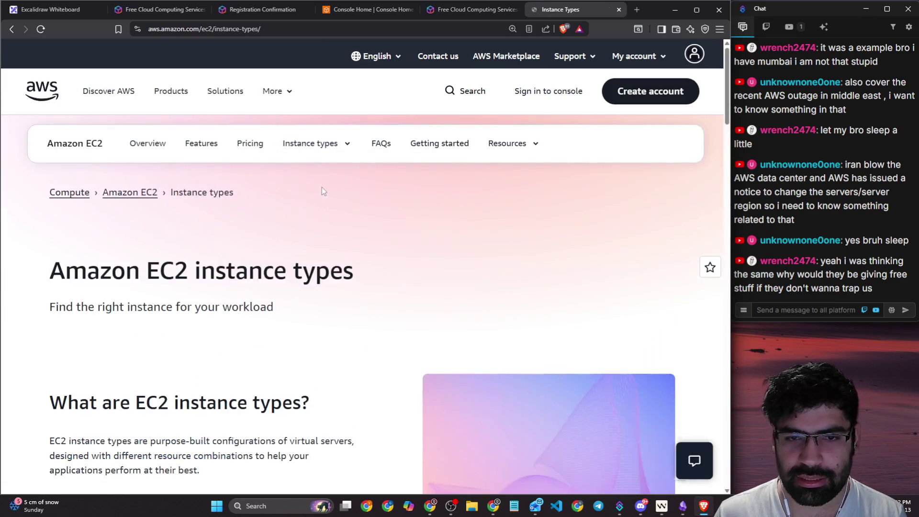
scroll(291, 194, down, 10)
click(307, 143)
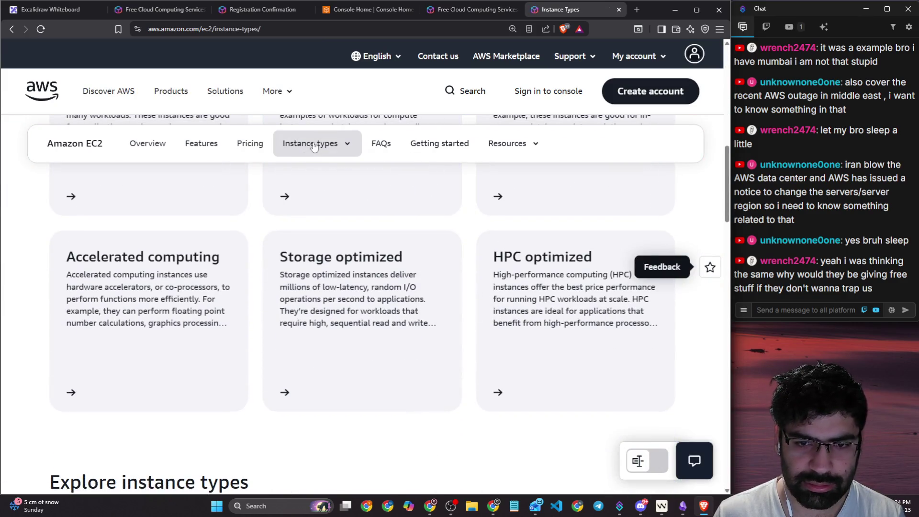
click(308, 211)
scroll(291, 229, down, 10)
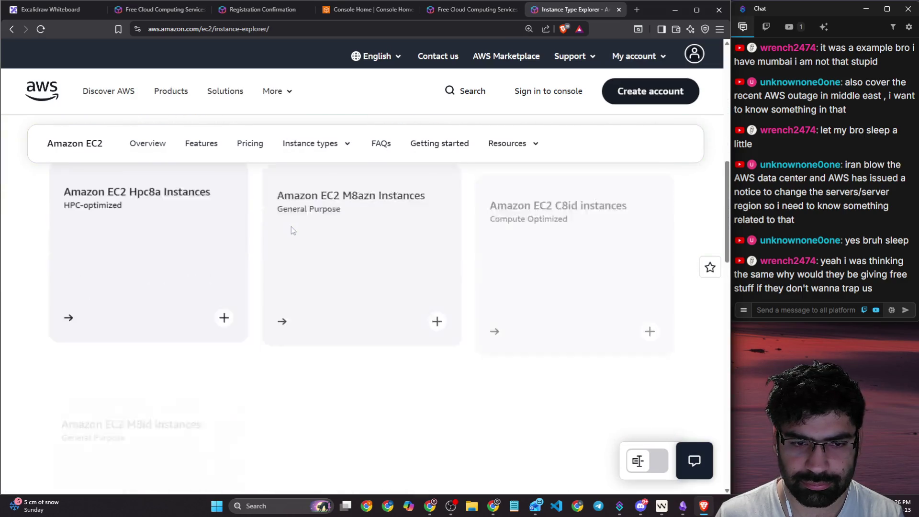
scroll(177, 244, up, 3)
scroll(357, 214, down, 1)
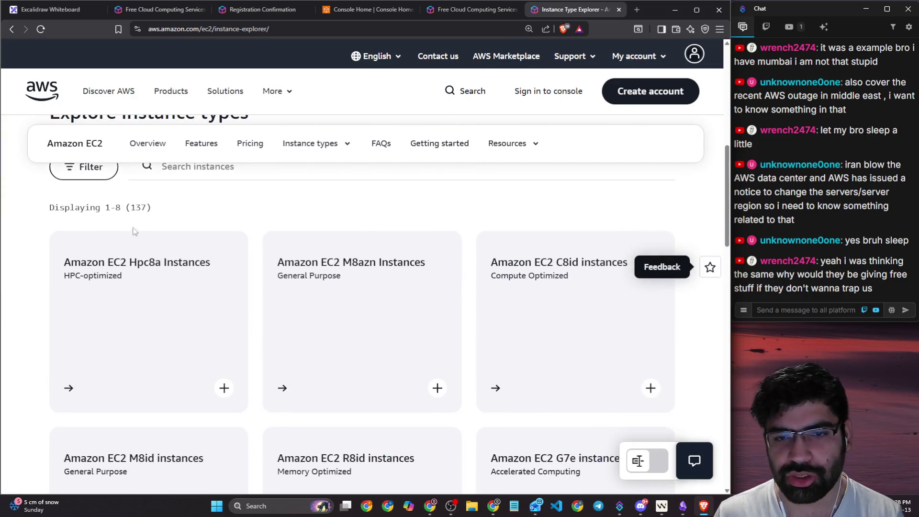
scroll(300, 344, down, 3)
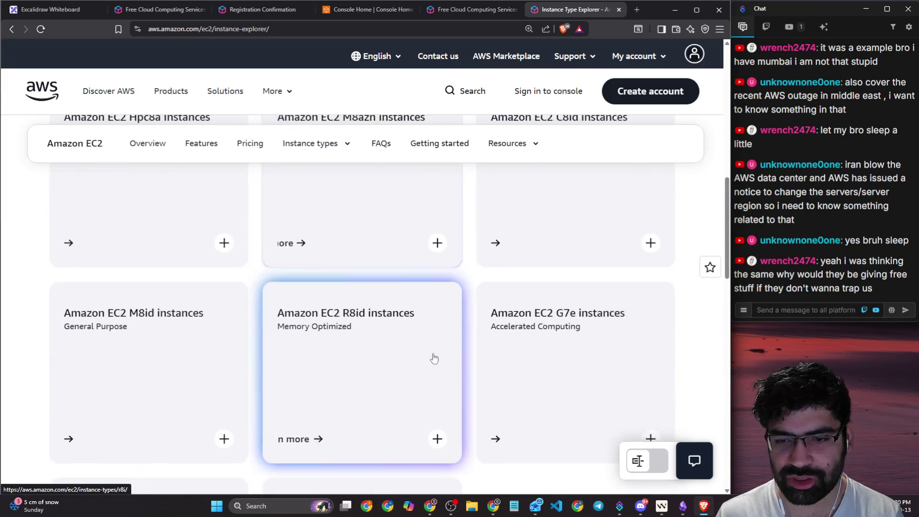
scroll(421, 344, up, 4)
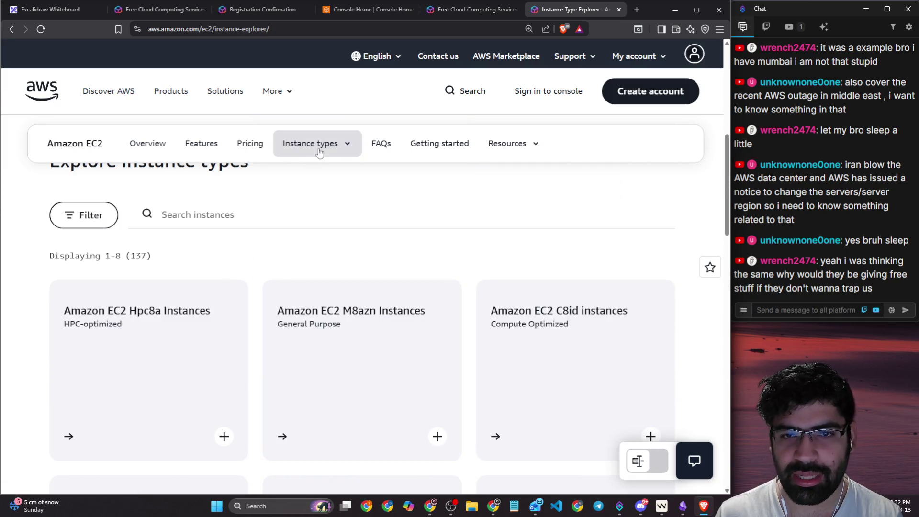
- Return to Instance Type Details and review General purpose, Storage optimized and HPC optimized families
click(313, 144)
click(323, 190)
scroll(323, 193, down, 1)
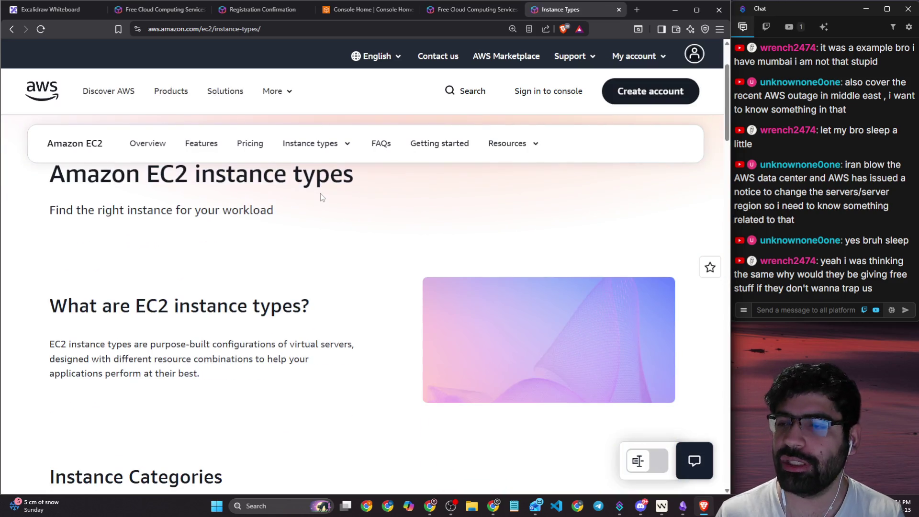
scroll(328, 242, down, 10)
scroll(181, 243, up, 4)
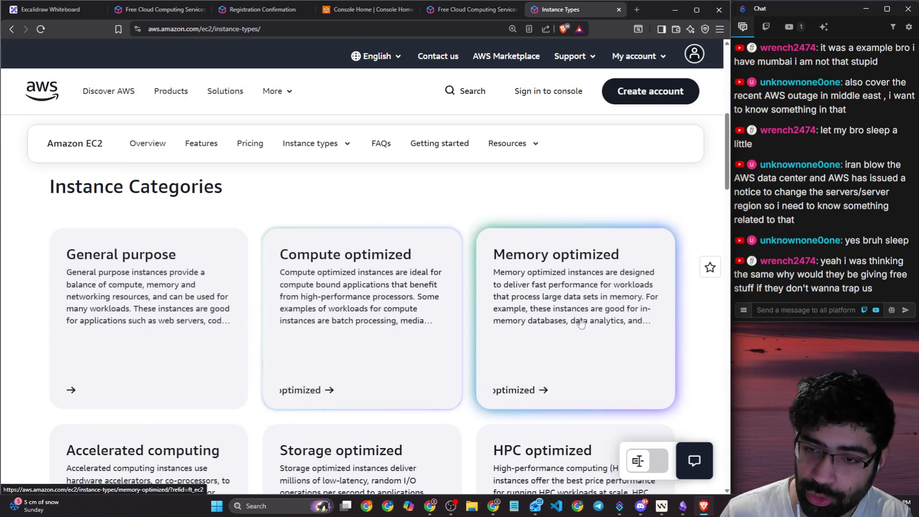
scroll(604, 326, down, 1)
scroll(604, 326, down, 2)
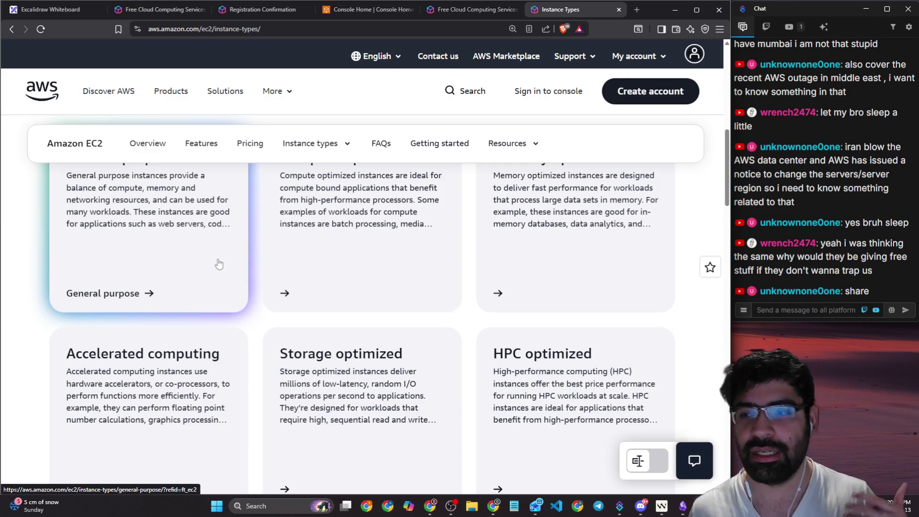
click(269, 30)
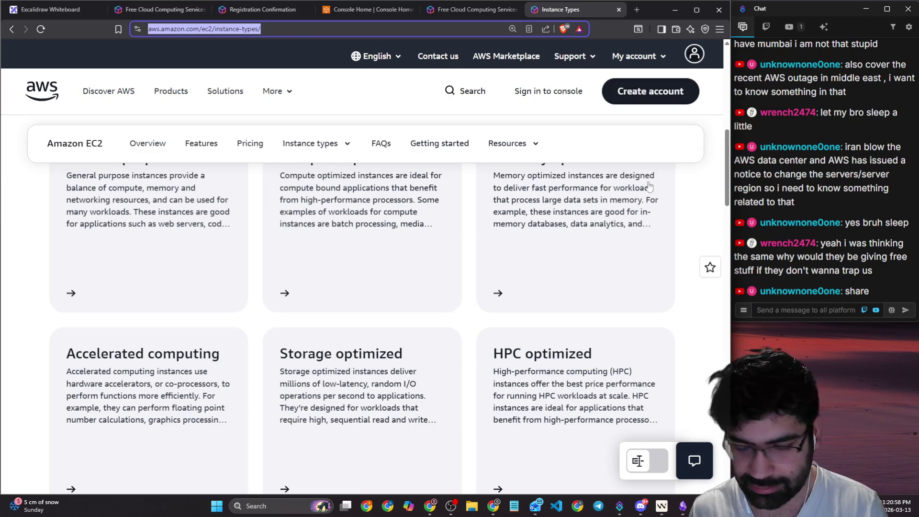
- Copy the EC2 instance types page link and send it in the chat
key(ctrl+c)
click(782, 311)
key(ctrl+v)
key(Return)
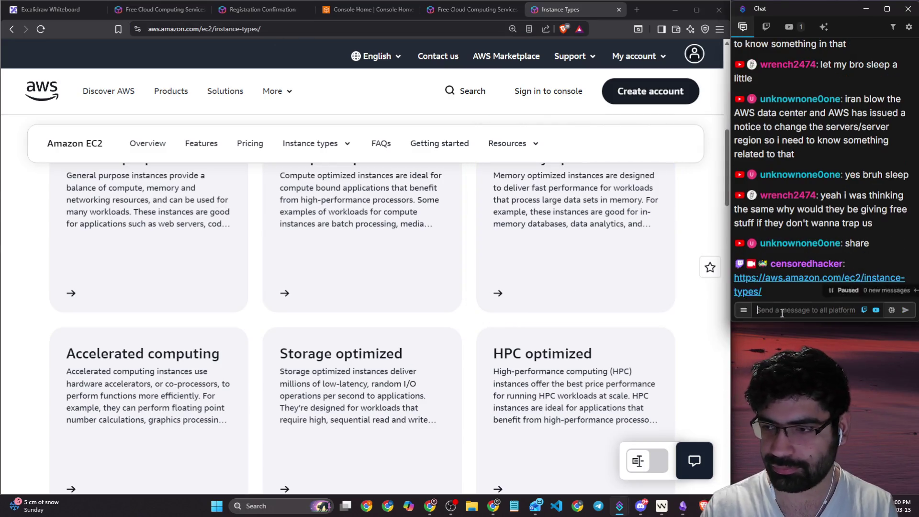
- Go to the AWS Free Tier page and send its link in the chat
click(473, 7)
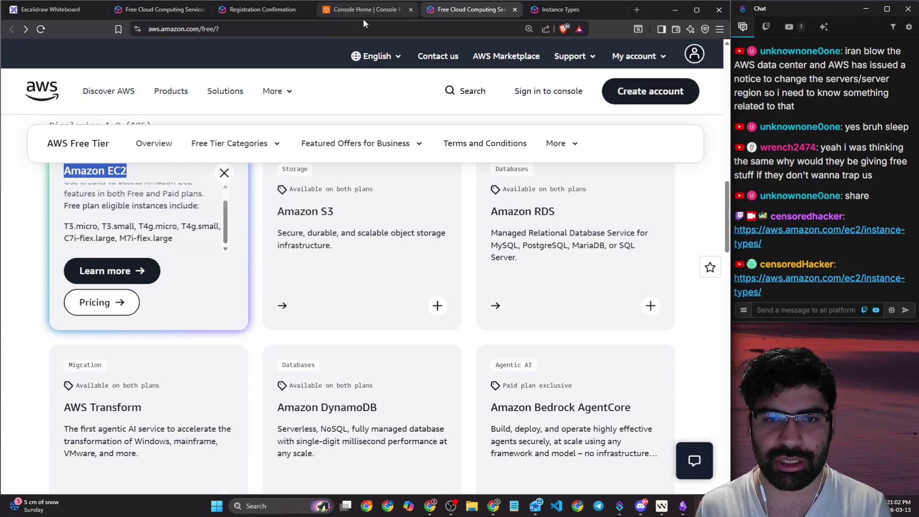
click(343, 12)
click(258, 12)
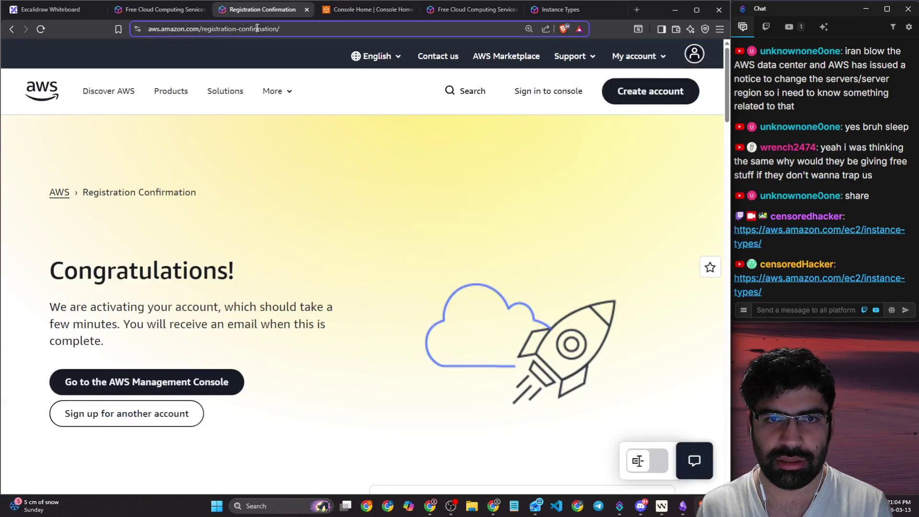
click(181, 12)
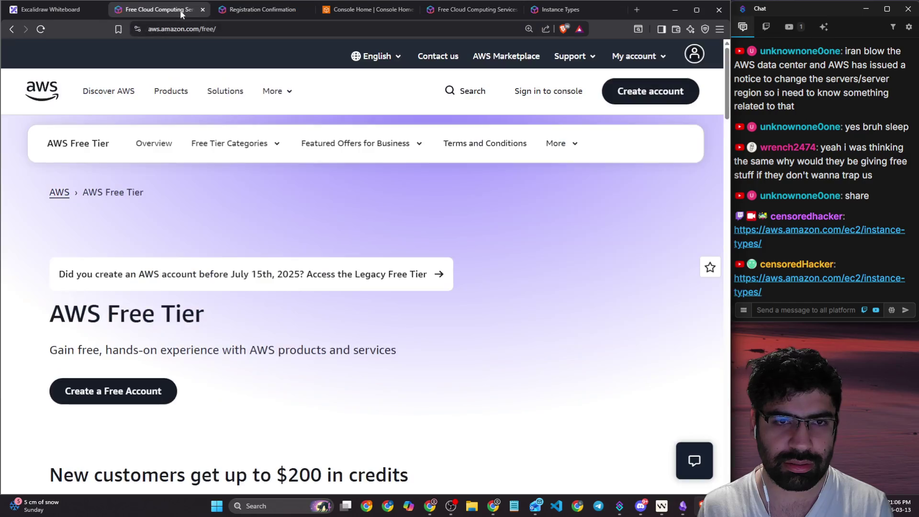
scroll(249, 112, down, 10)
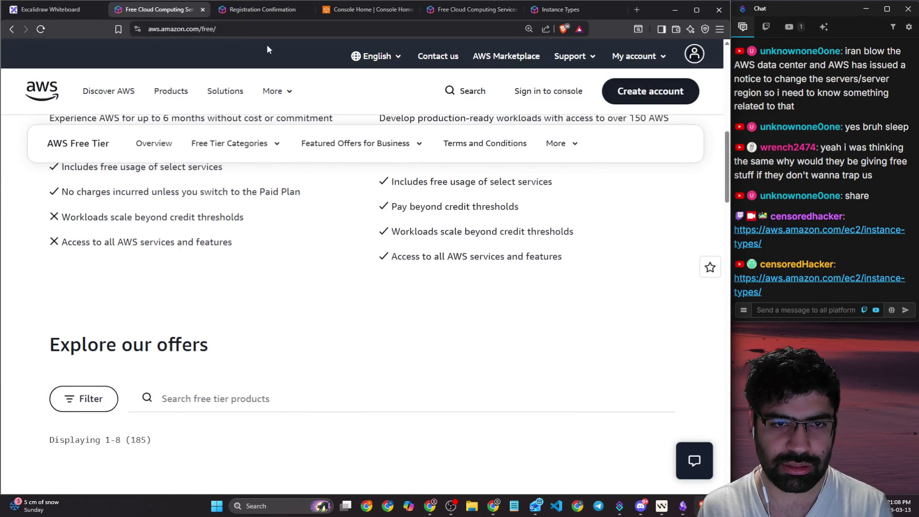
click(268, 32)
key(ctrl+c)
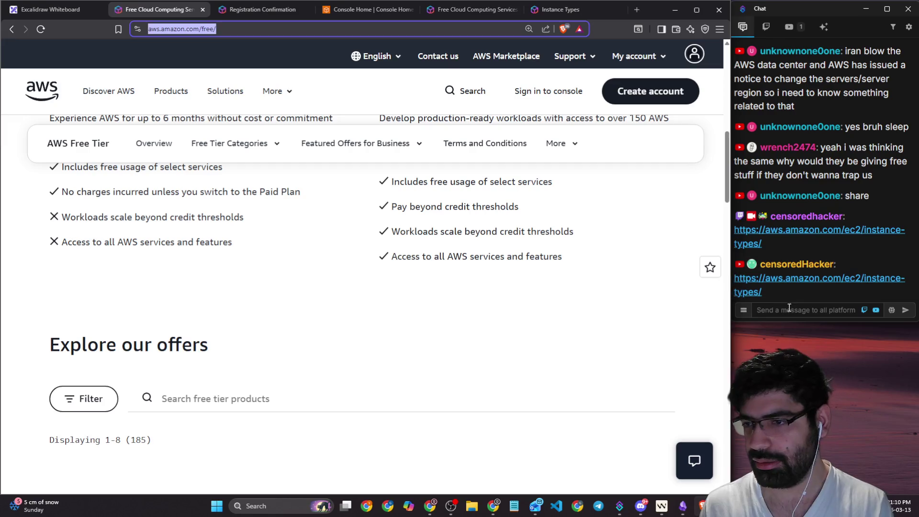
click(795, 310)
key(ctrl+v)
key(Return)
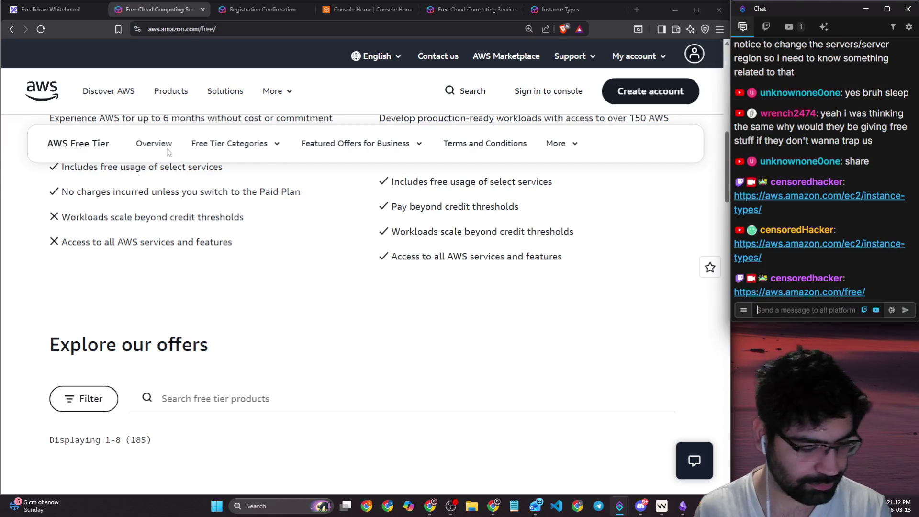
- Zoom the EC2 offer to 110% and highlight the credits description and T4g.micro eligibility
click(477, 12)
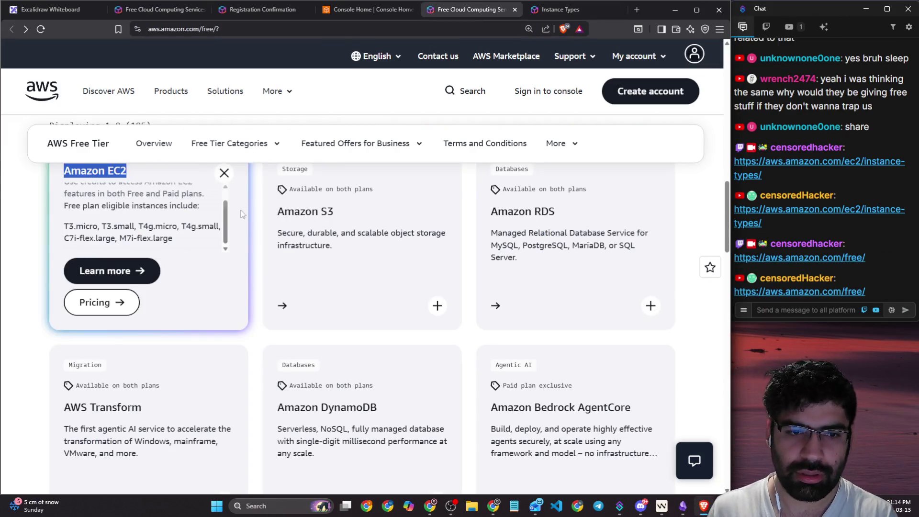
key(ctrl+minus)
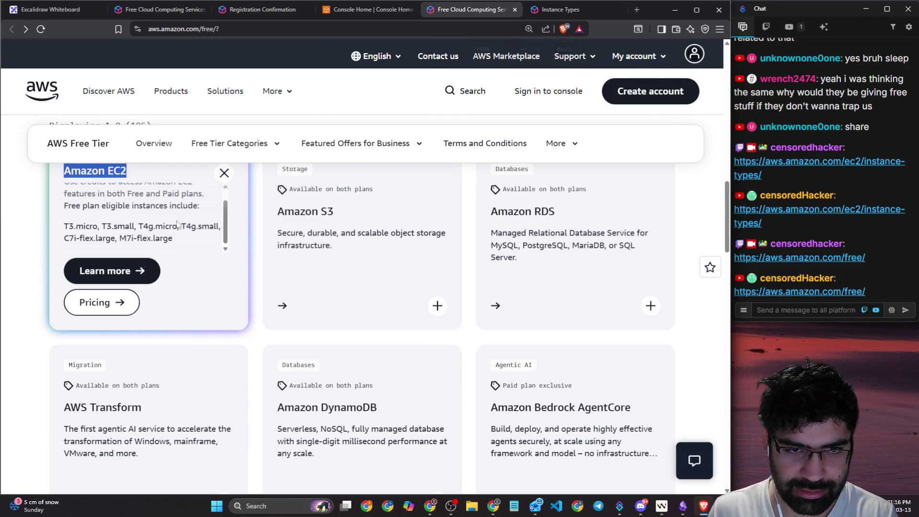
click(78, 233)
mouse_move(78, 233)
mouse_down()
mouse_move(194, 229)
mouse_move(229, 236)
mouse_move(219, 253)
mouse_up()
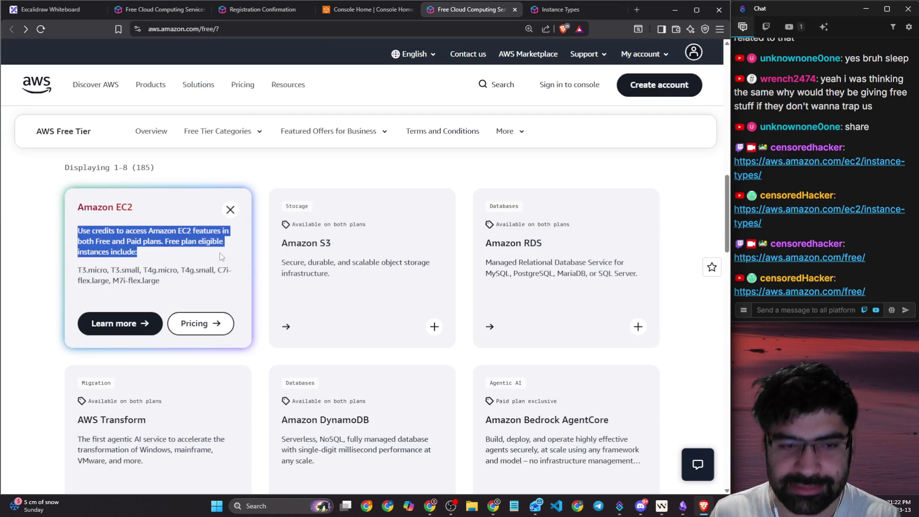
click(147, 265)
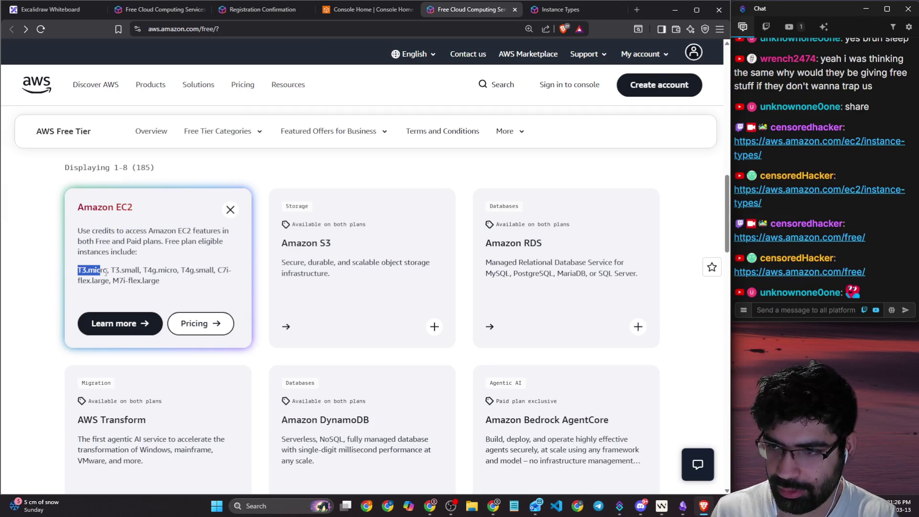
drag(148, 271, 183, 271)
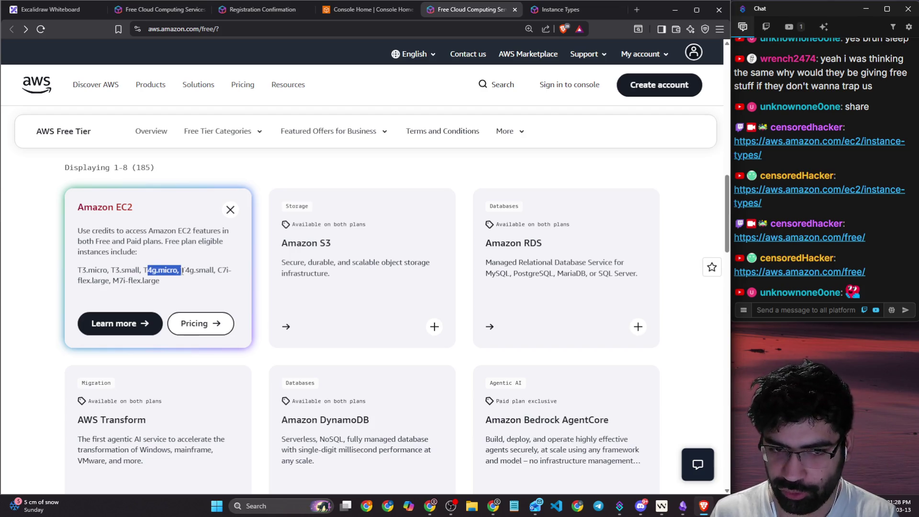
click(553, 3)
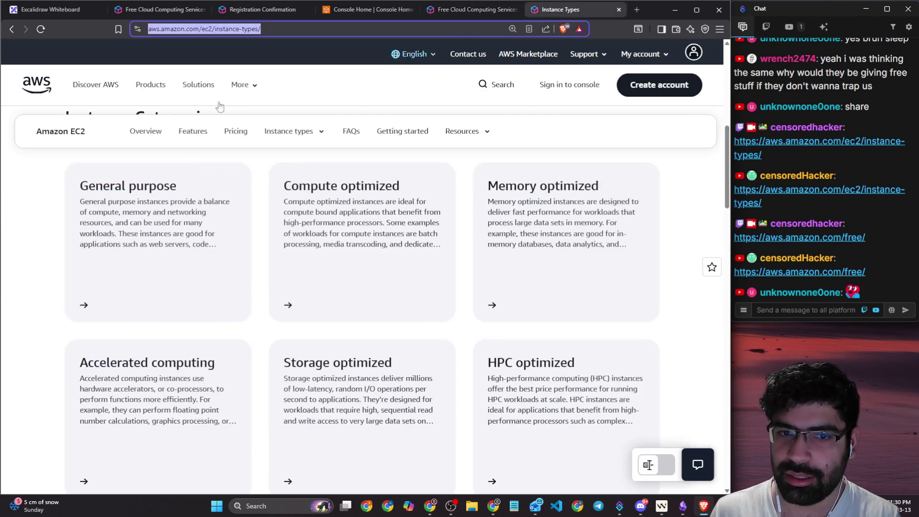
- Browse the General purpose category, then the Compute optimized instance types page
click(125, 308)
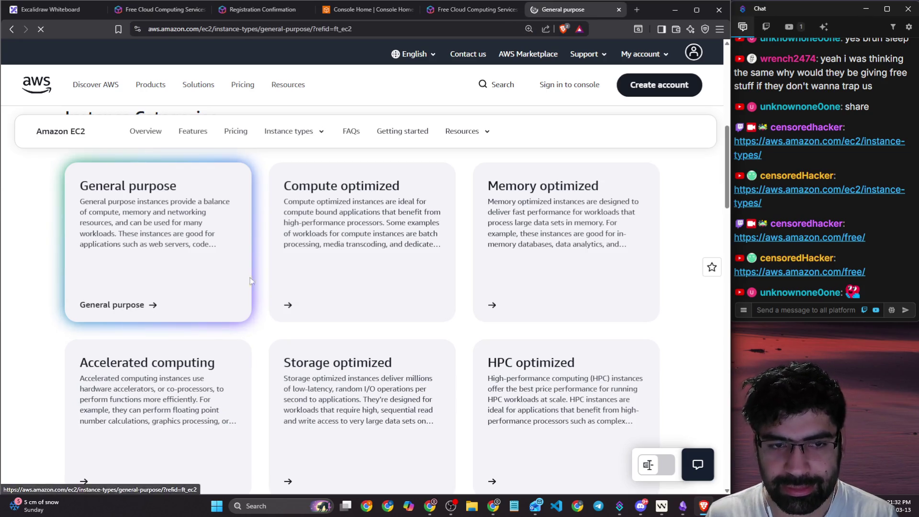
scroll(356, 242, down, 10)
scroll(343, 251, down, 4)
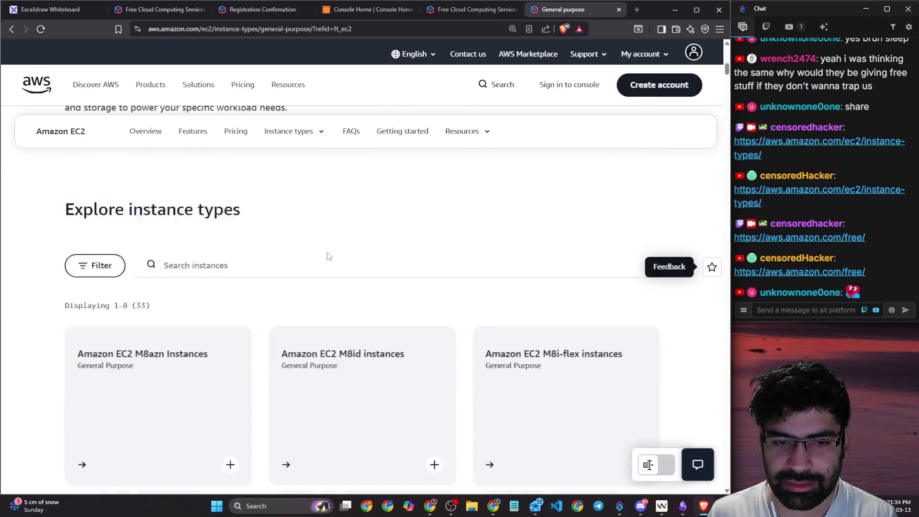
scroll(314, 252, up, 6)
scroll(455, 279, up, 1)
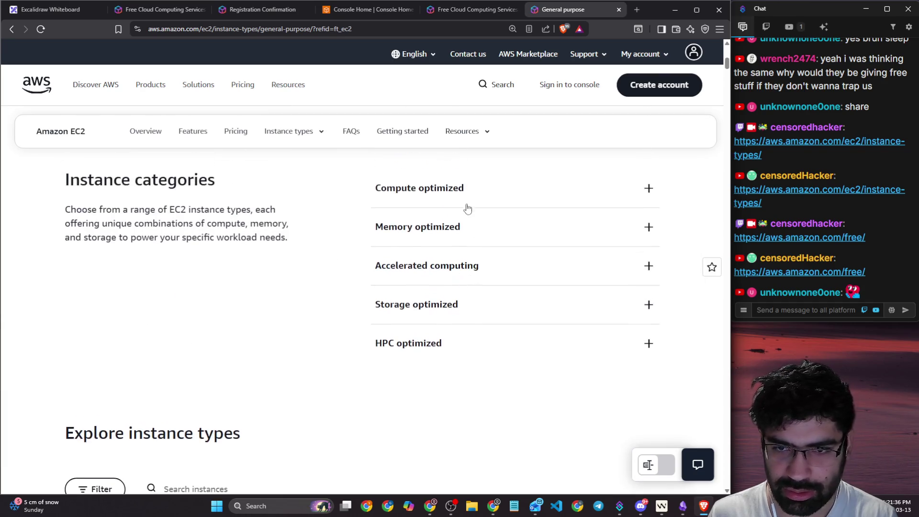
click(467, 201)
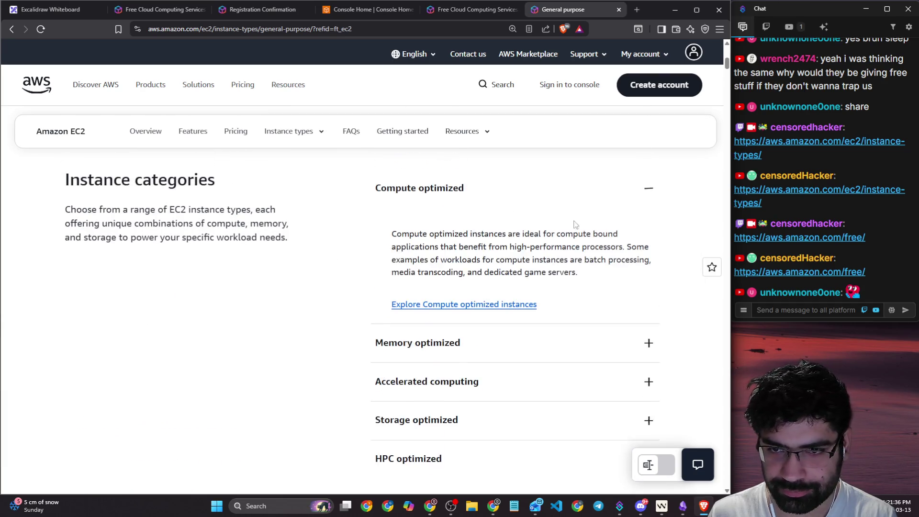
click(484, 306)
scroll(423, 247, down, 5)
scroll(377, 229, down, 15)
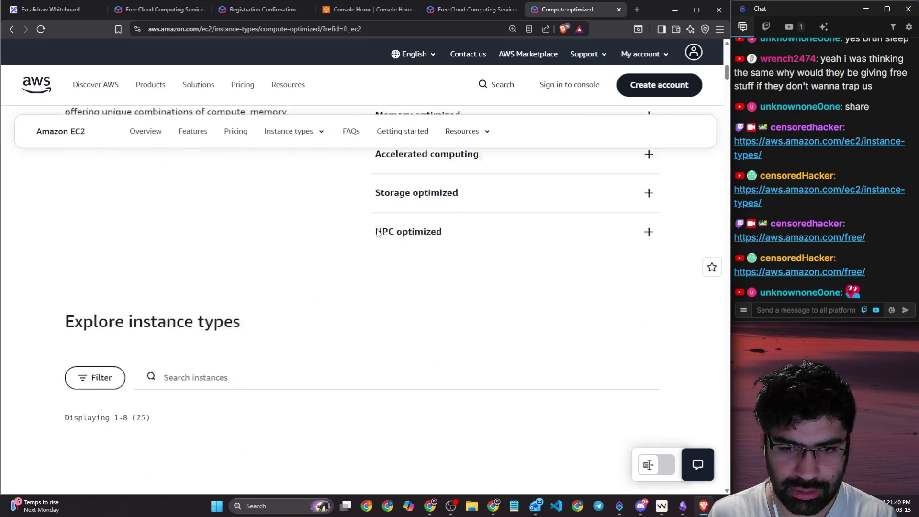
scroll(90, 242, down, 9)
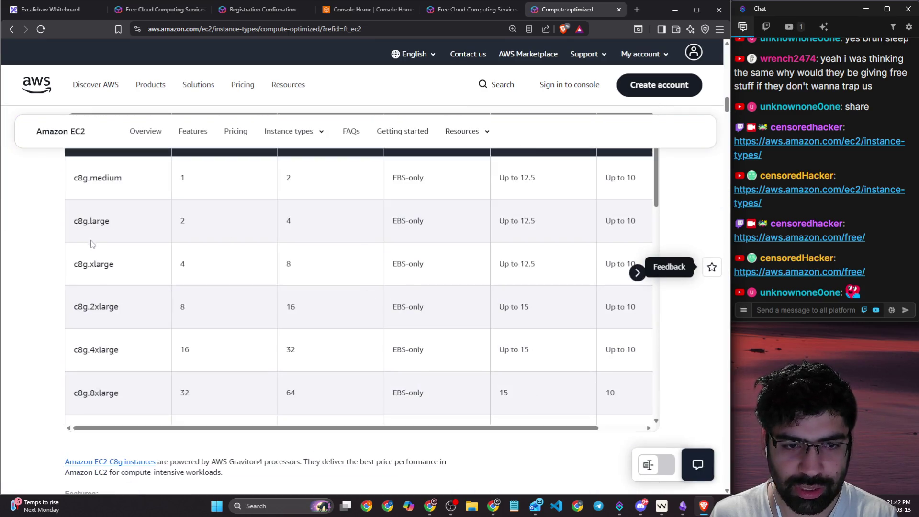
scroll(79, 230, up, 7)
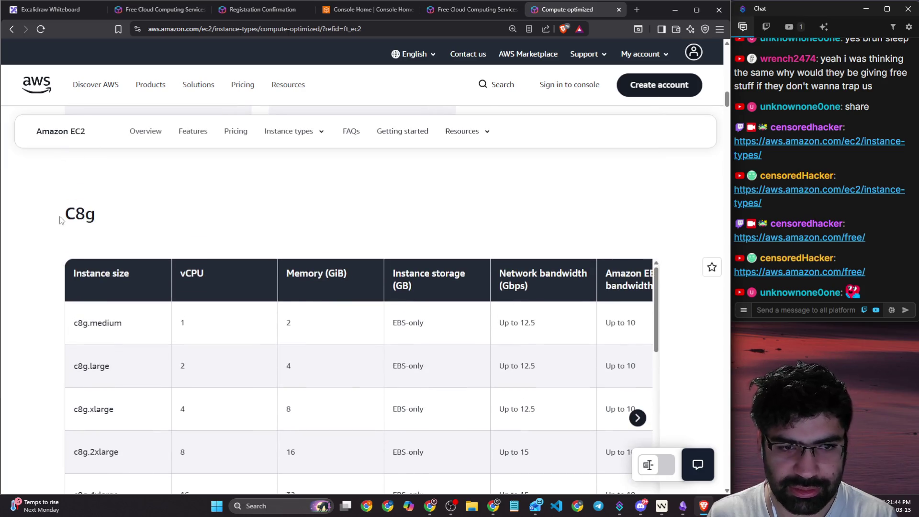
drag(61, 221, 133, 226)
scroll(239, 236, up, 10)
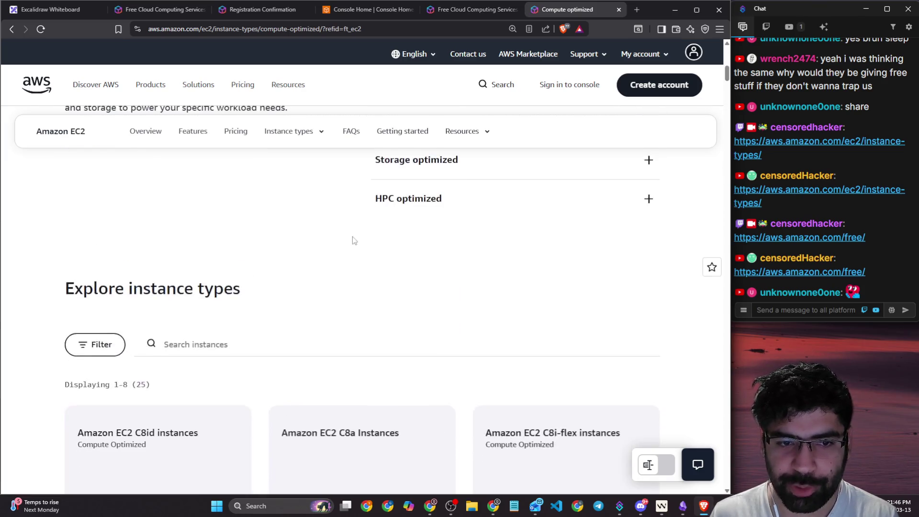
scroll(355, 240, up, 7)
- Open the General purpose instance types page and share its link in chat
click(431, 382)
scroll(431, 335, down, 5)
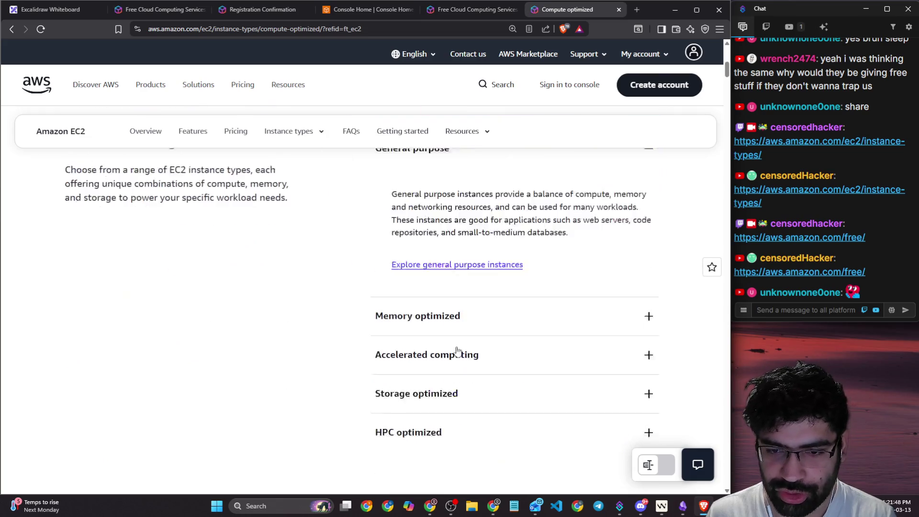
click(462, 263)
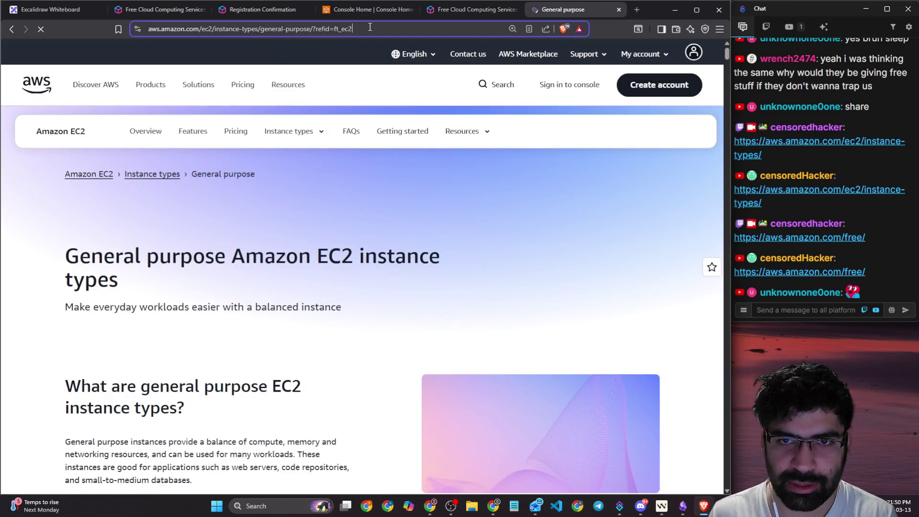
click(815, 308)
key(ctrl+v)
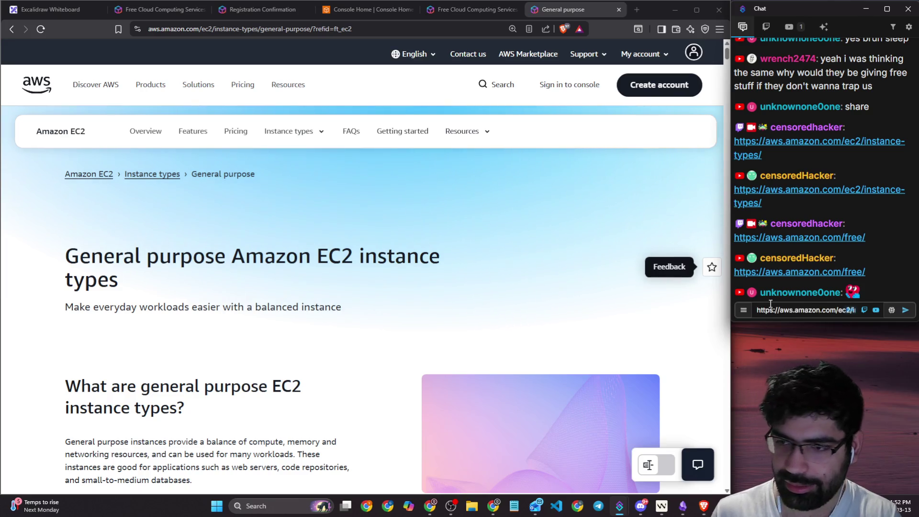
key(Return)
- Expand the full M8g features list and check the m8g.medium vCPU value of 1
scroll(418, 261, down, 10)
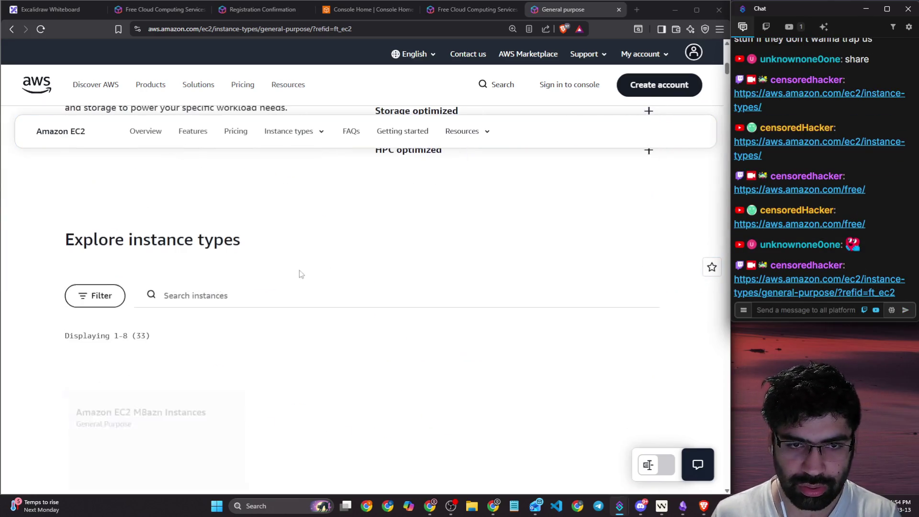
scroll(112, 327, down, 10)
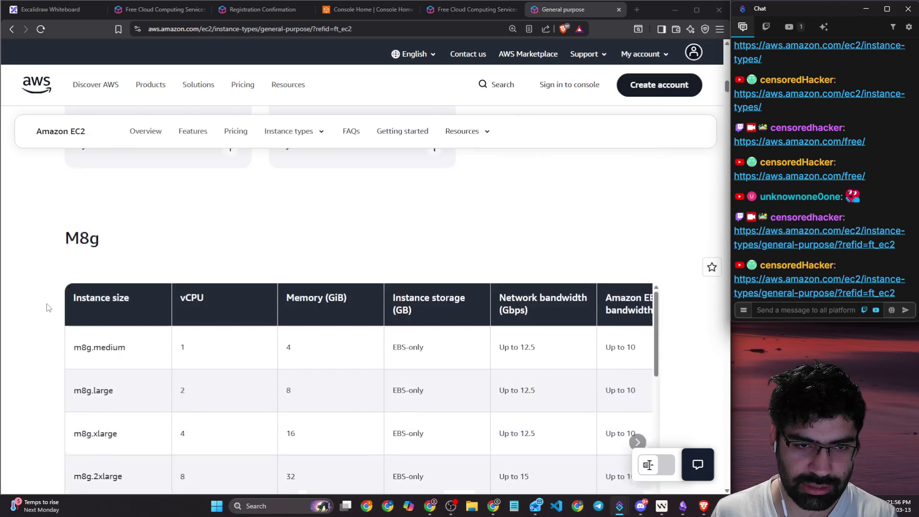
scroll(48, 307, down, 5)
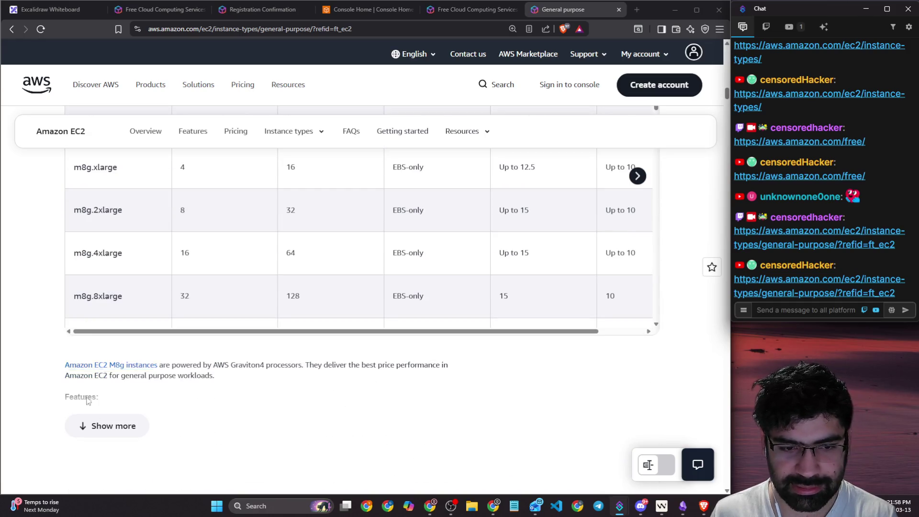
click(108, 425)
scroll(71, 340, up, 5)
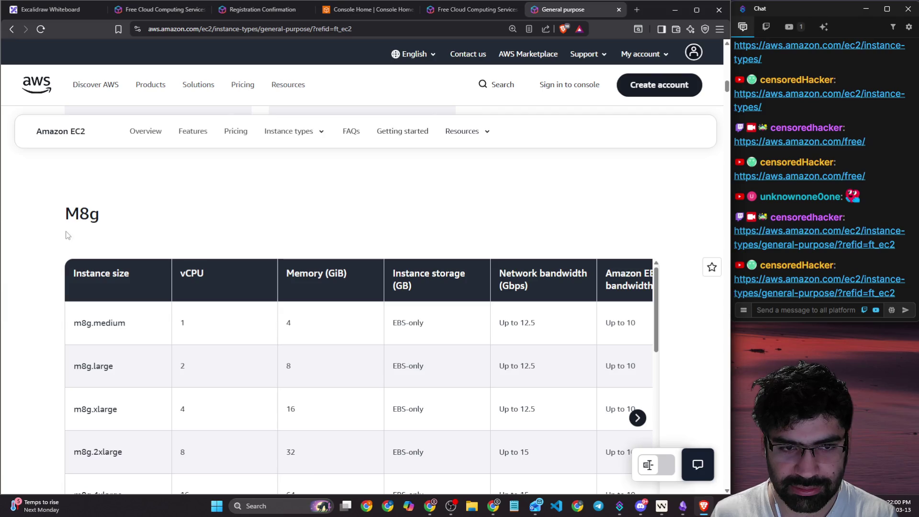
drag(68, 235, 113, 225)
scroll(267, 271, down, 3)
scroll(587, 227, down, 2)
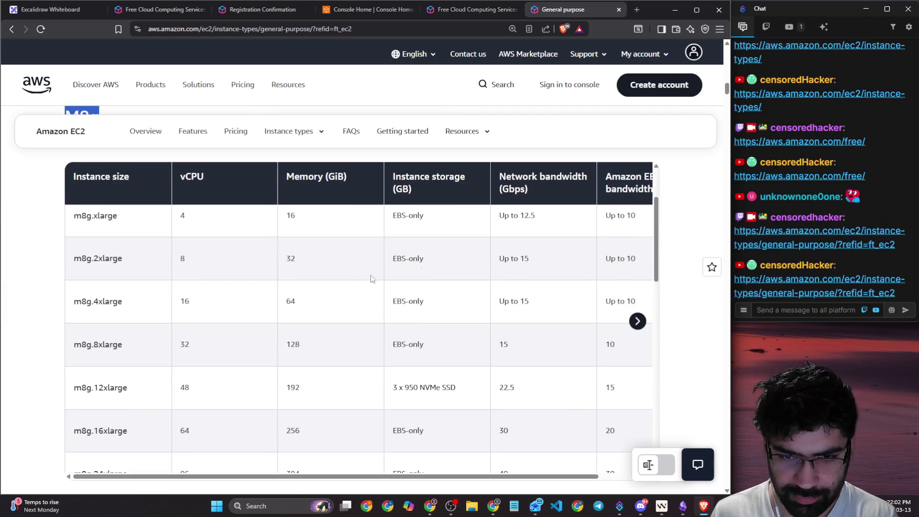
scroll(372, 279, up, 2)
scroll(333, 340, up, 2)
double_click(181, 323)
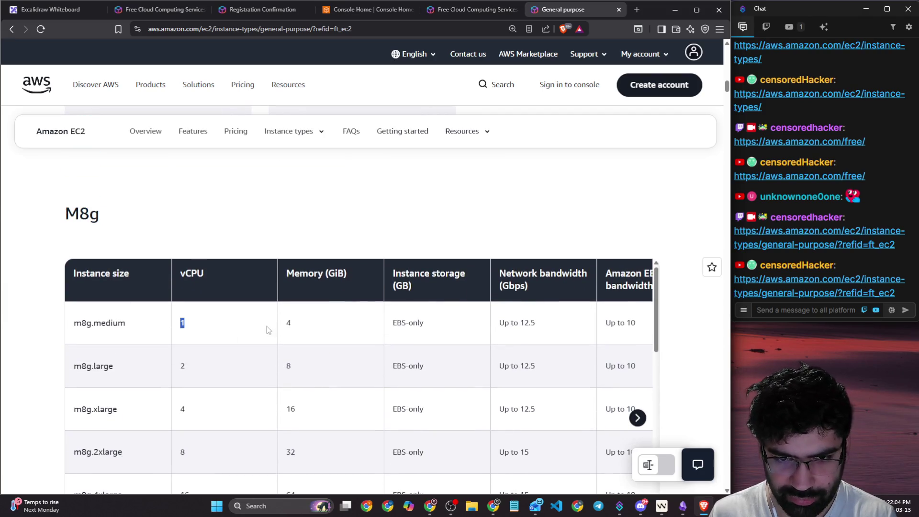
click(323, 324)
- Highlight the Network bandwidth (Gbps) column heading and part of a viewer's chat question
scroll(236, 343, down, 2)
scroll(517, 195, down, 1)
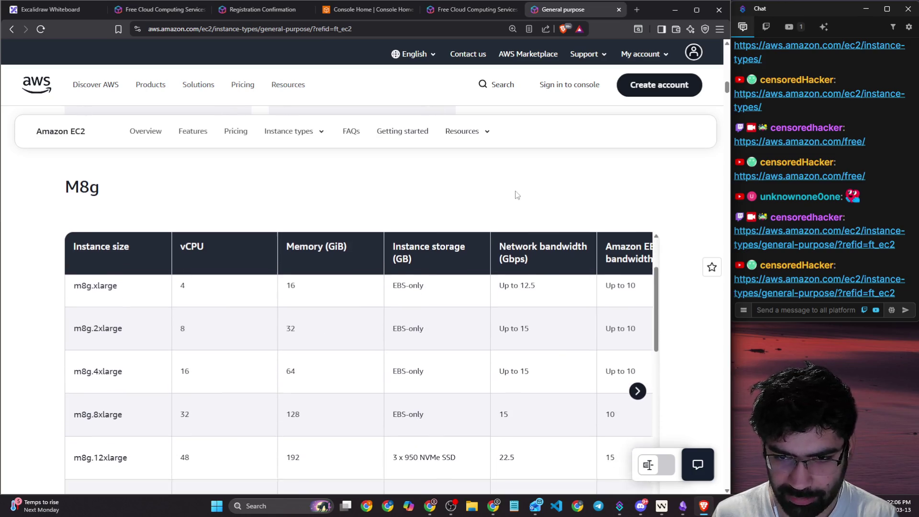
scroll(517, 195, down, 1)
scroll(570, 268, up, 2)
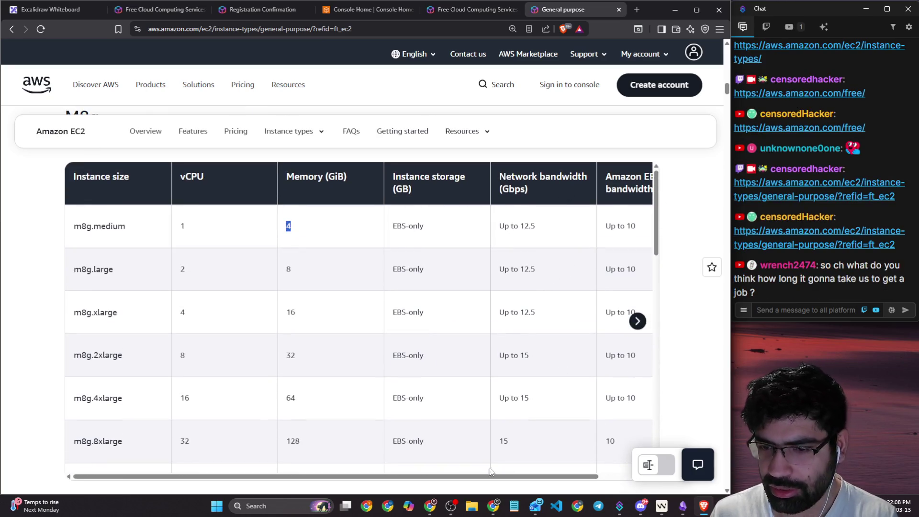
scroll(493, 407, right, 2)
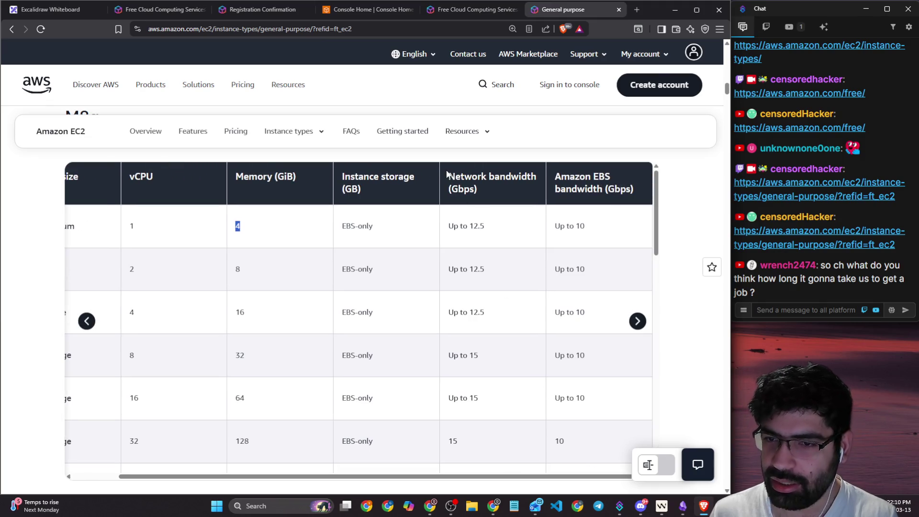
drag(478, 176, 487, 190)
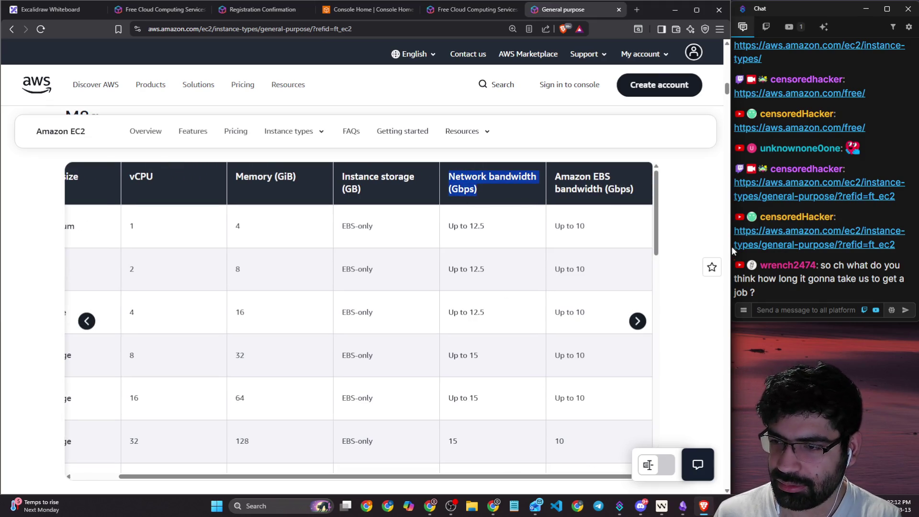
drag(793, 279, 896, 282)
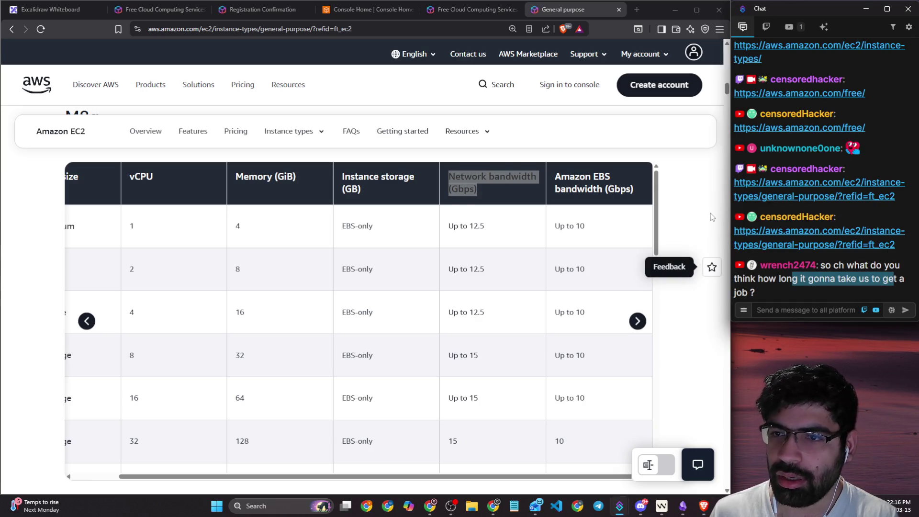
click(694, 219)
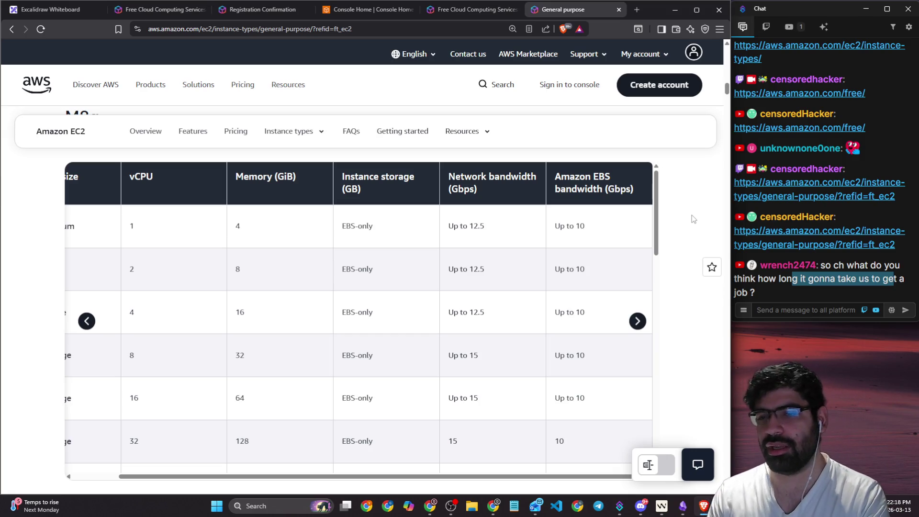
- Scroll past the M1 Ultra Mac heading down to the M5/M5d table
scroll(689, 223, down, 3)
scroll(671, 231, up, 2)
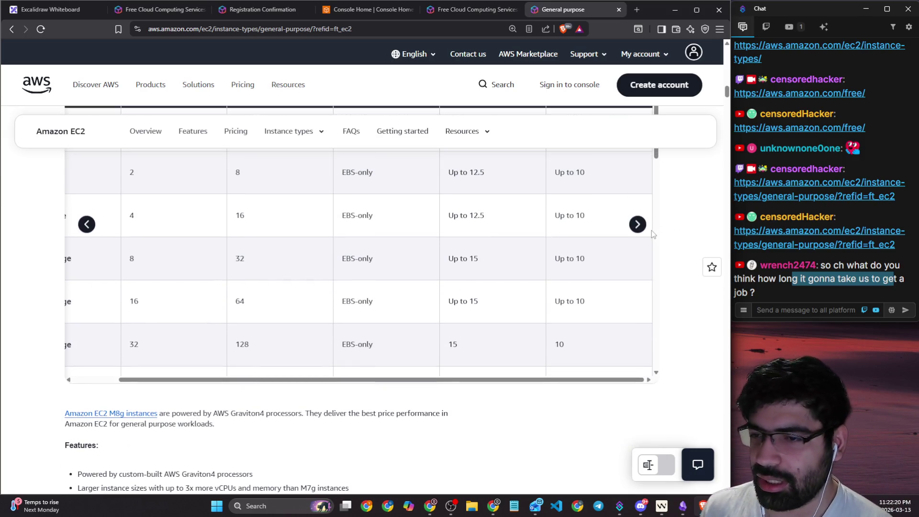
scroll(638, 228, down, 10)
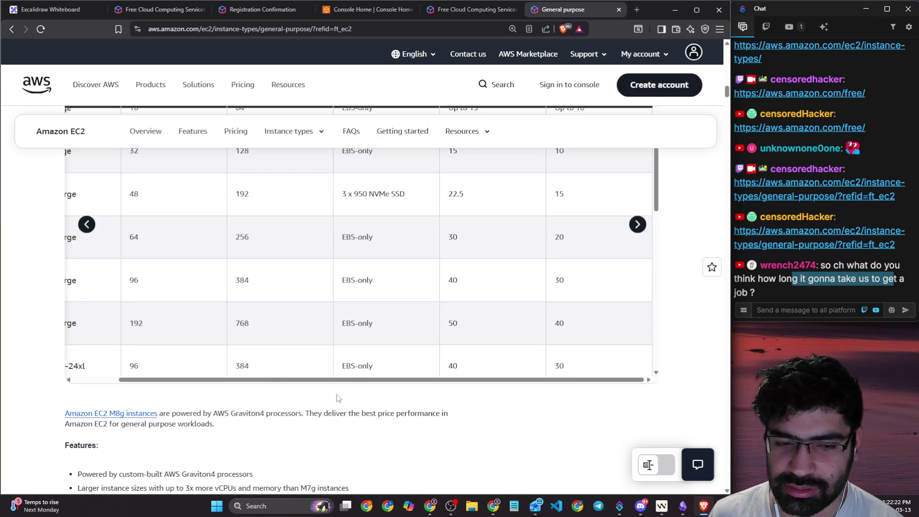
scroll(258, 294, down, 9)
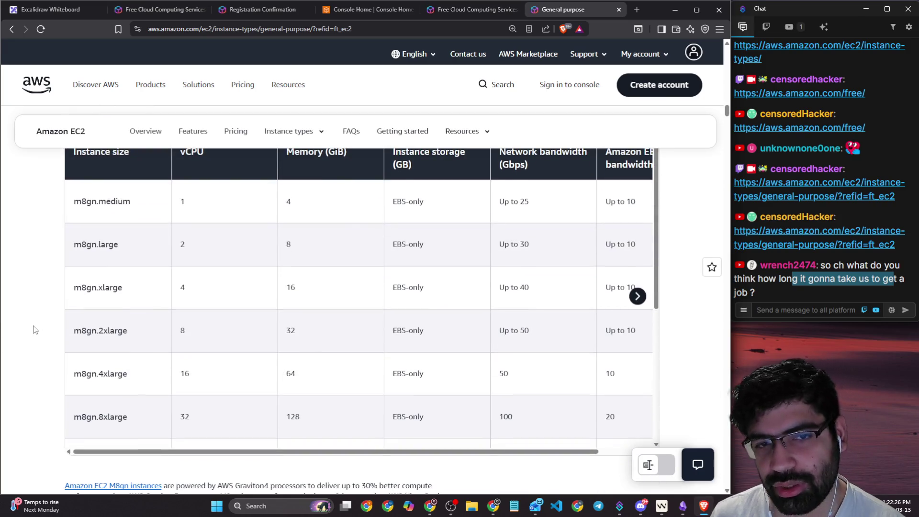
scroll(31, 325, down, 10)
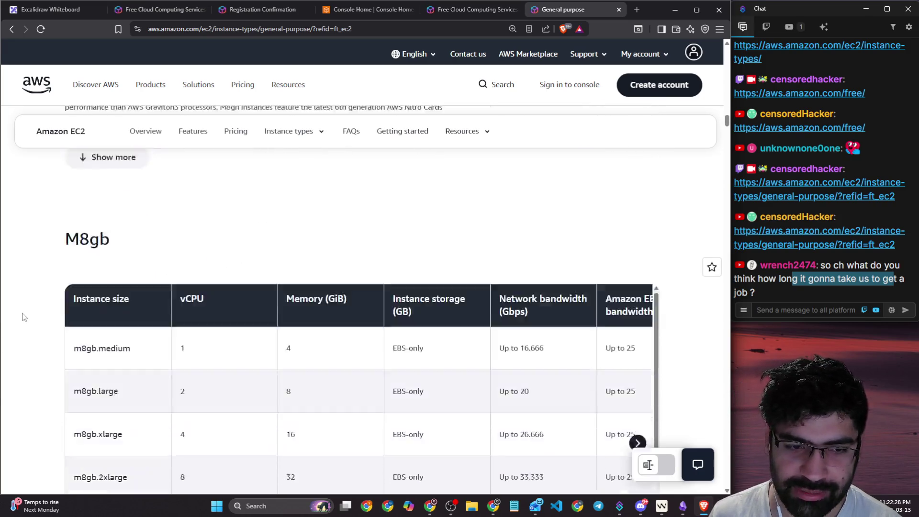
scroll(42, 325, down, 15)
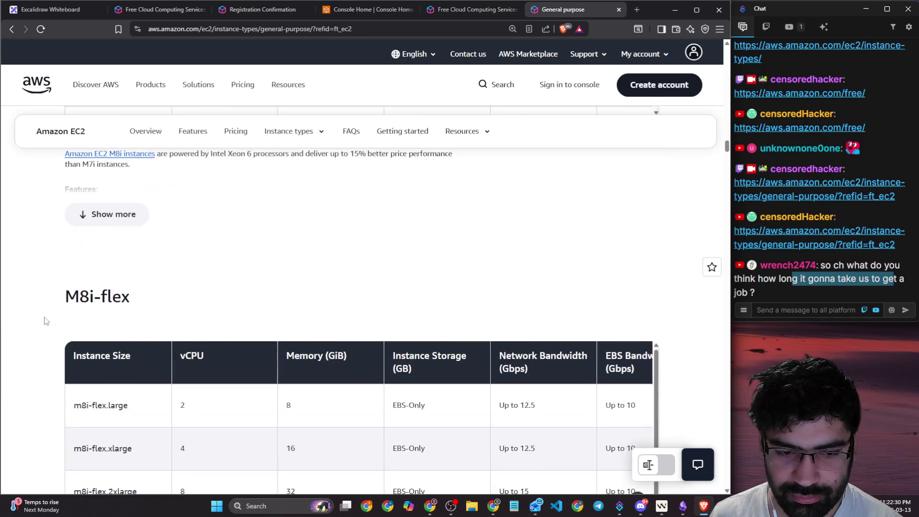
scroll(46, 321, down, 12)
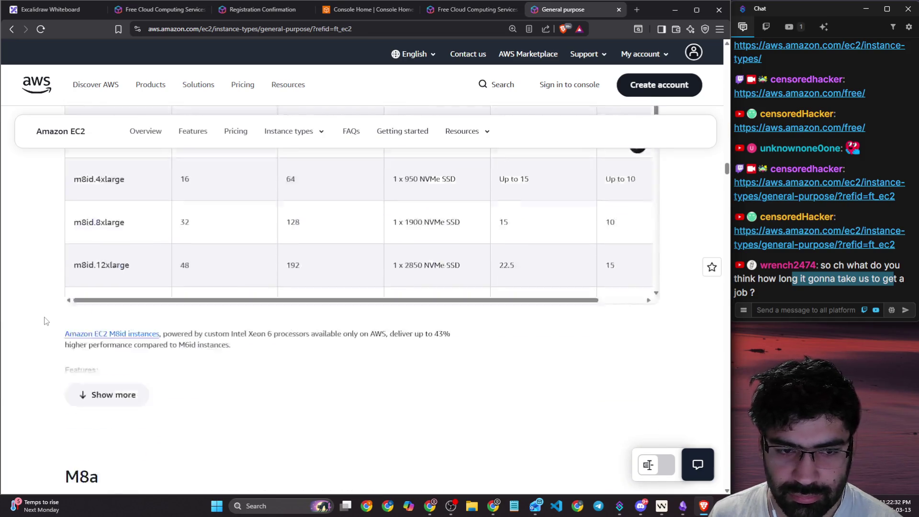
scroll(45, 319, down, 5)
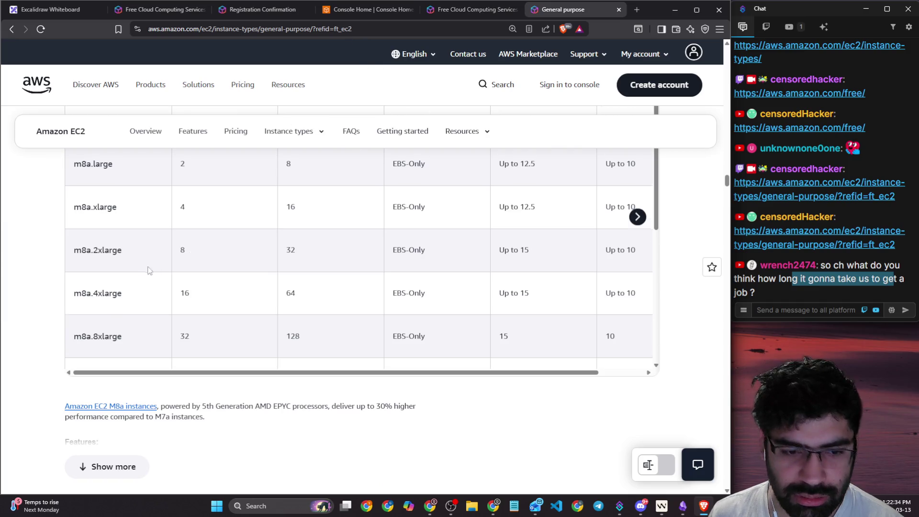
scroll(71, 284, down, 4)
scroll(71, 285, down, 15)
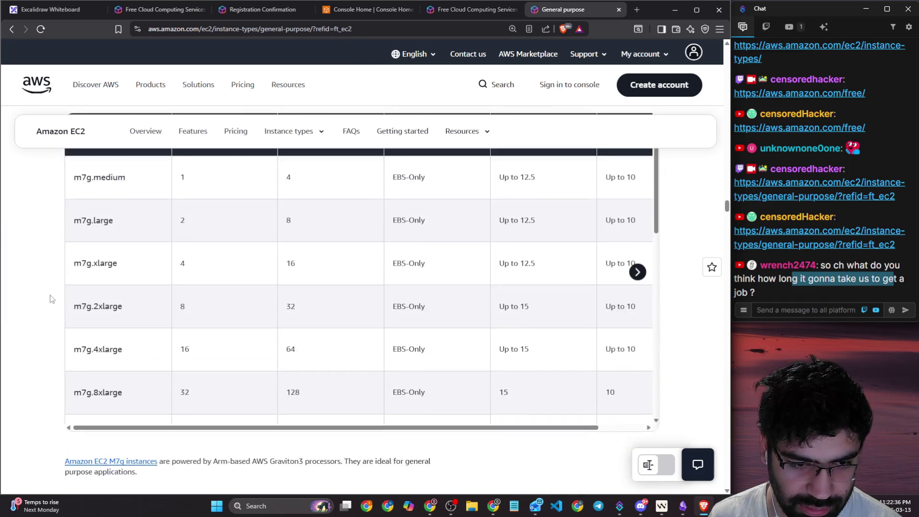
scroll(56, 297, down, 15)
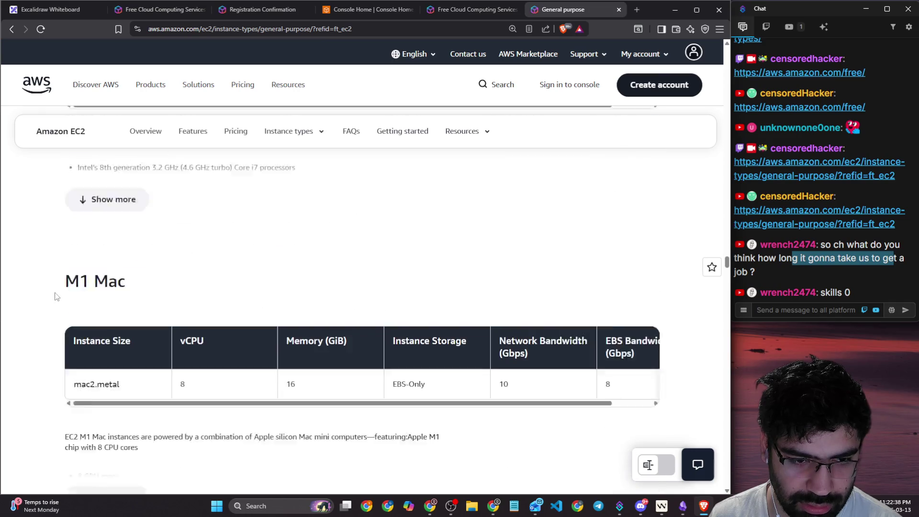
scroll(56, 292, down, 7)
scroll(60, 287, up, 9)
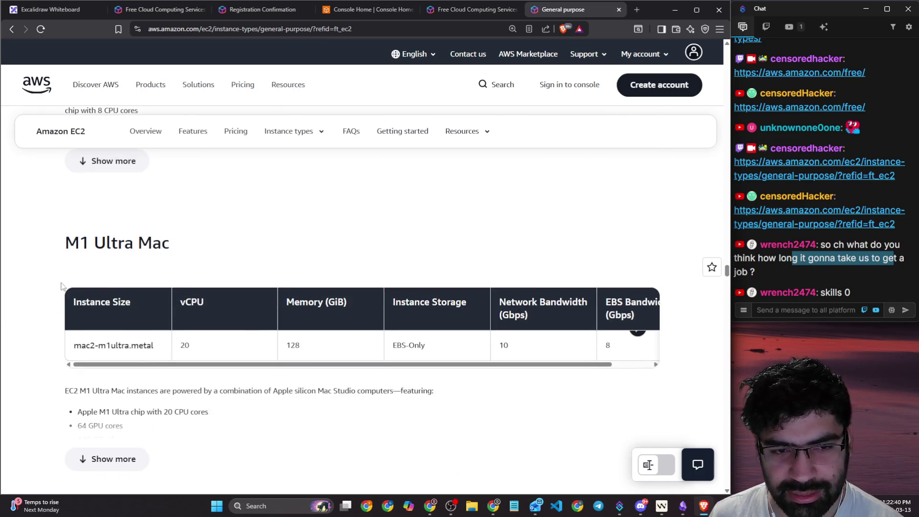
drag(76, 246, 179, 250)
scroll(29, 309, down, 20)
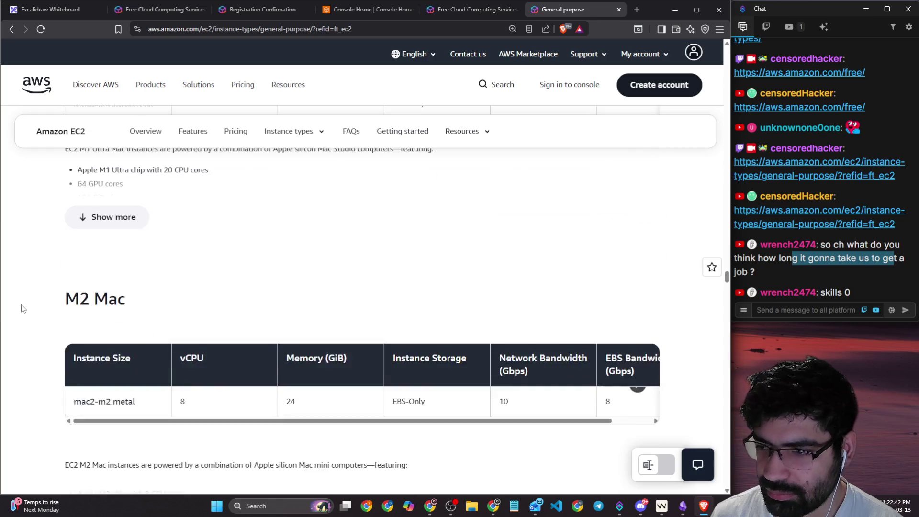
scroll(26, 305, down, 20)
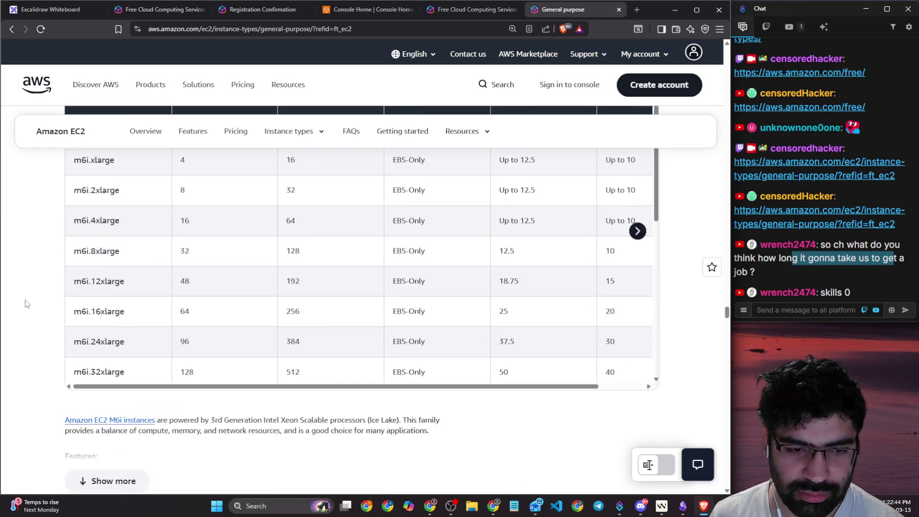
scroll(26, 303, down, 9)
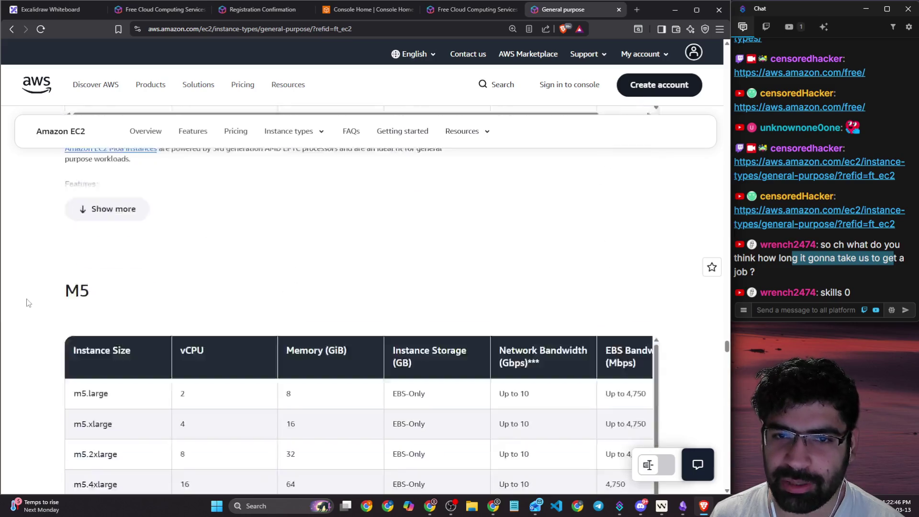
scroll(165, 250, down, 5)
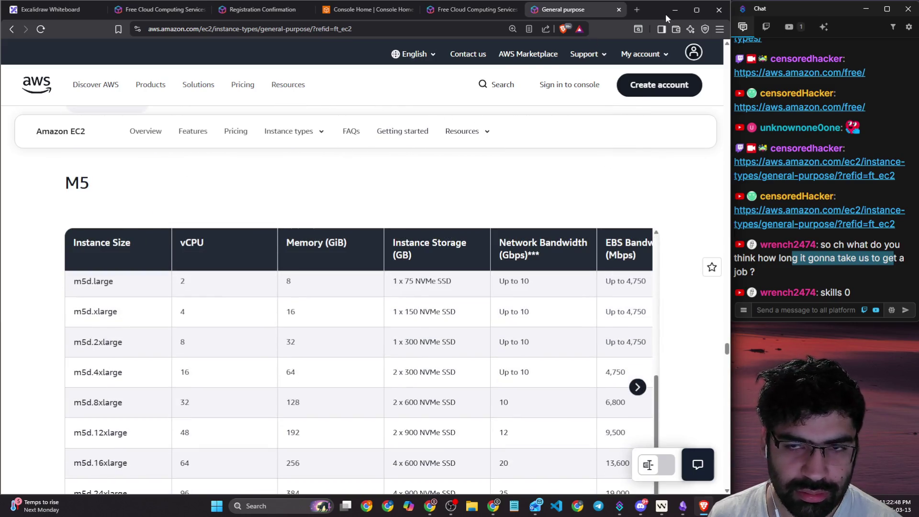
- Go to the Google homepage from the address bar
click(487, 27)
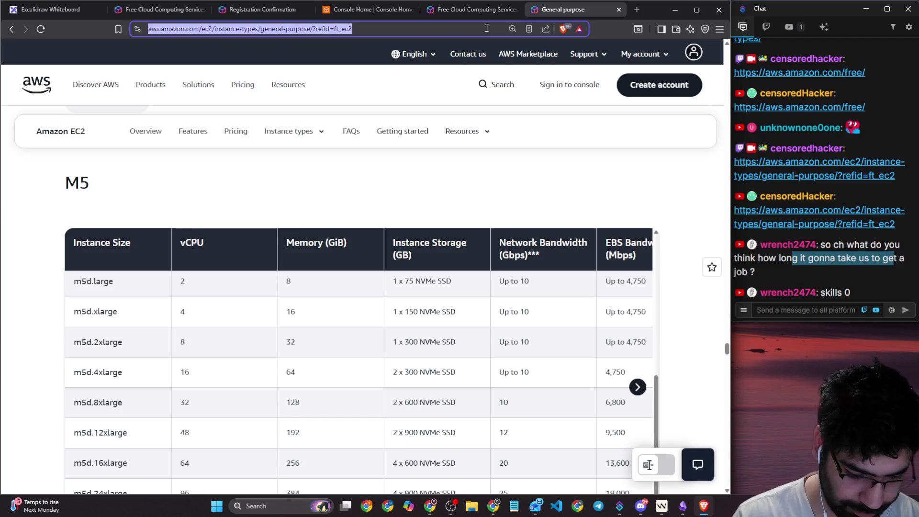
text(amazon EC2 instances)
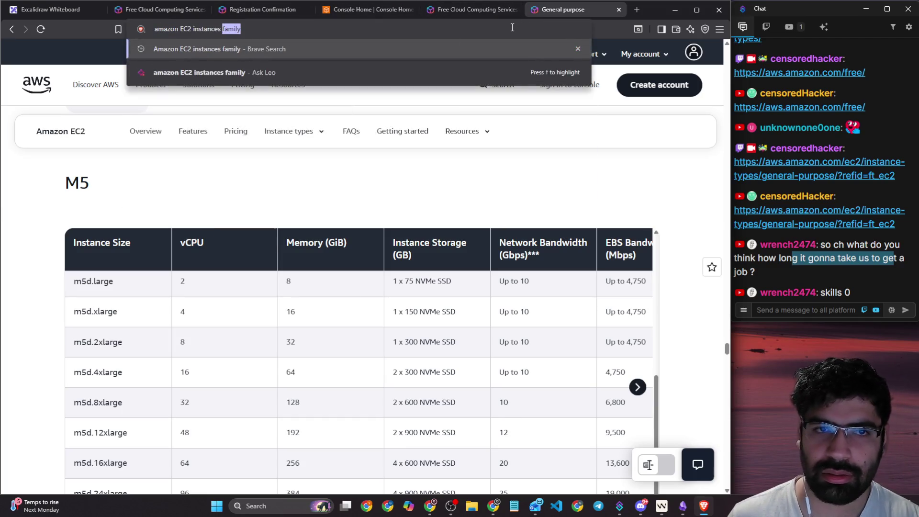
key(ctrl+a)
text(g)
key(Return)
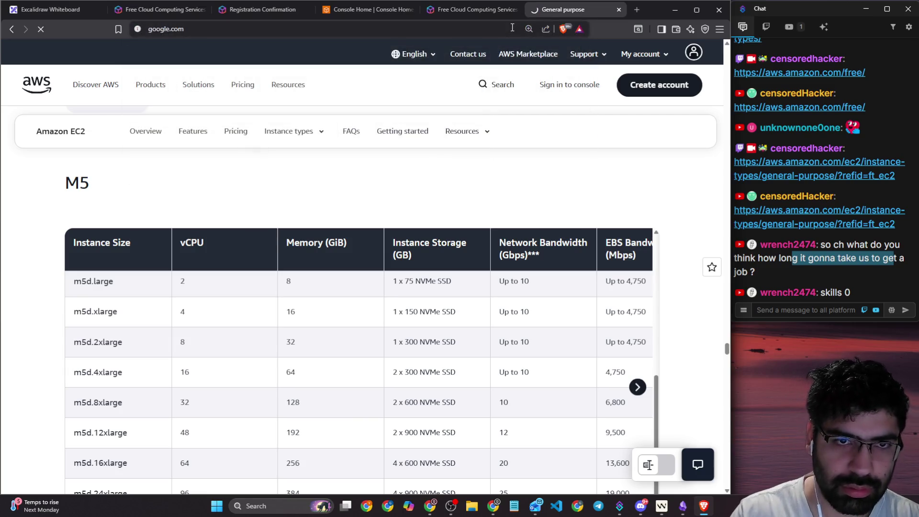
- Search 'amazon instance family names and purpose mapping' and open the EC2 naming conventions result
click(320, 193)
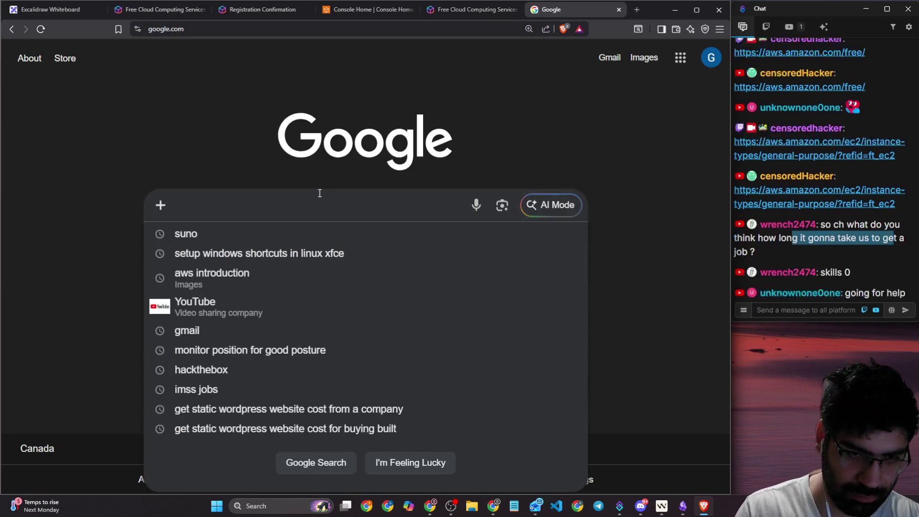
text(amazon instan)
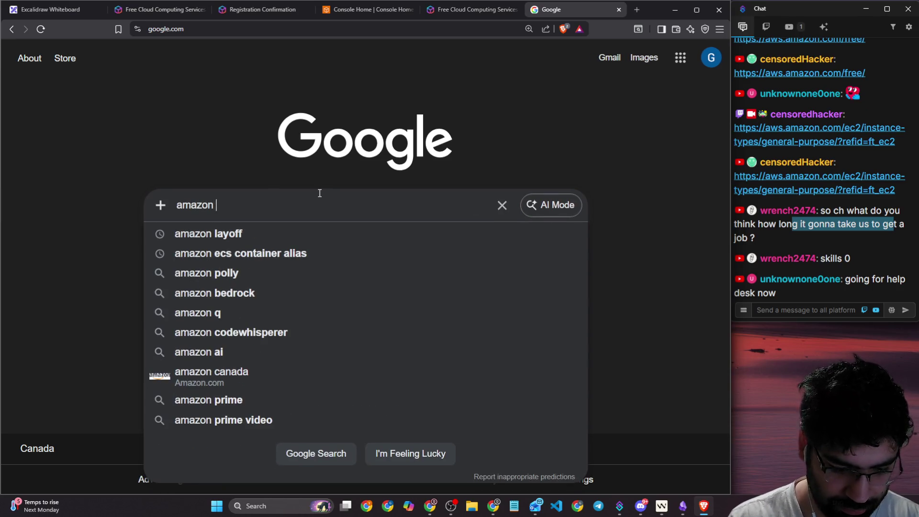
text(ce fa)
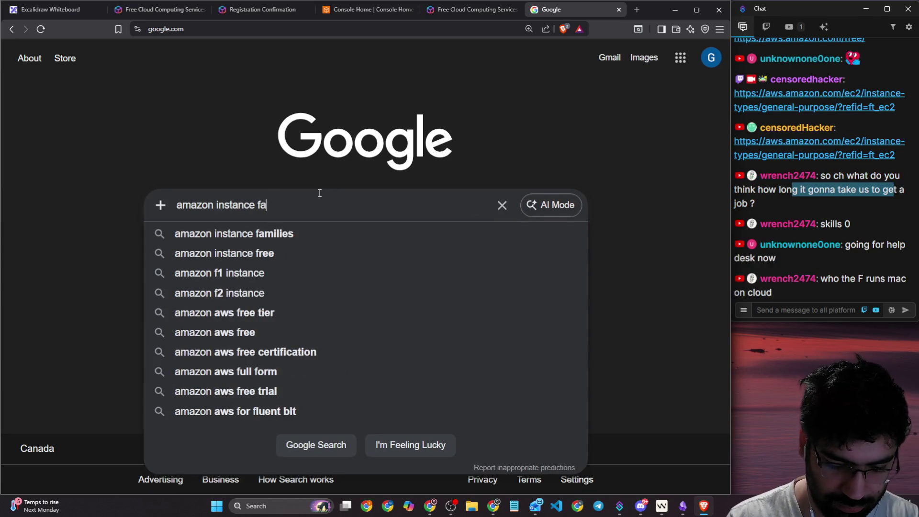
text(milt)
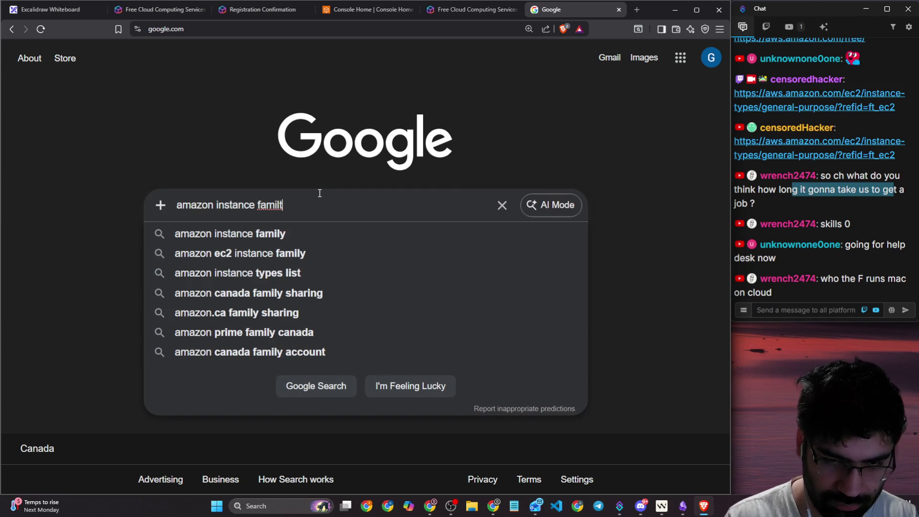
key(BackSpace)
text(y nam)
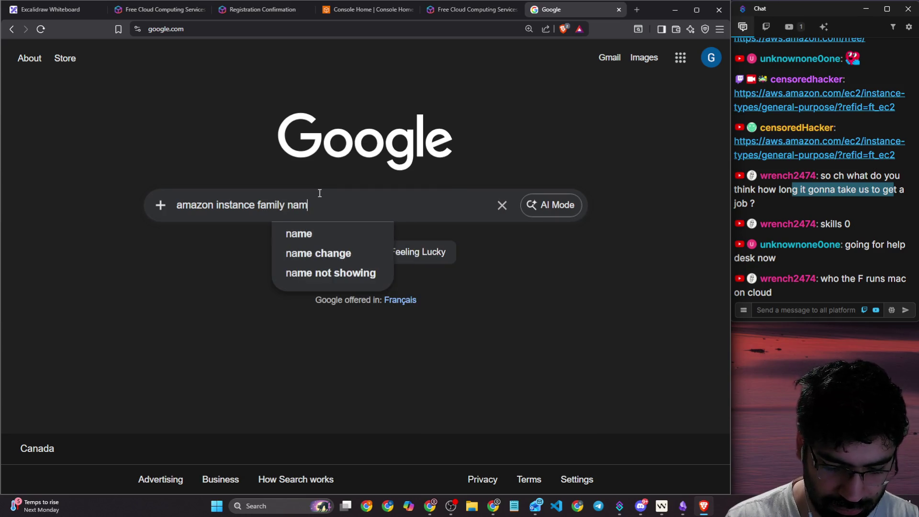
text(es and p)
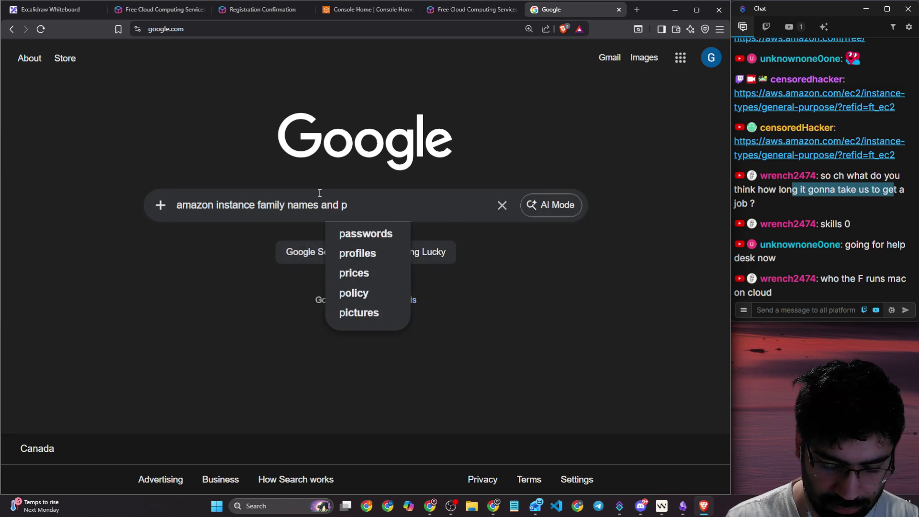
text(urpose ma)
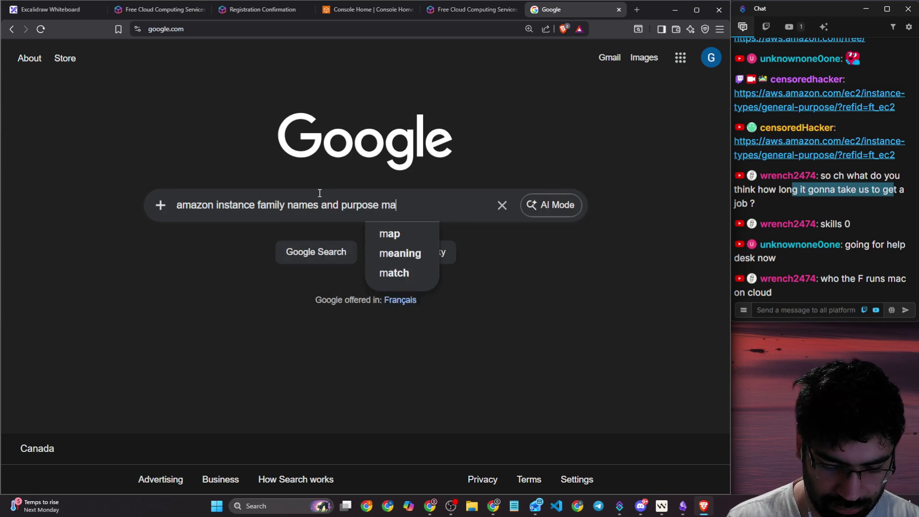
text(pping)
key(Return)
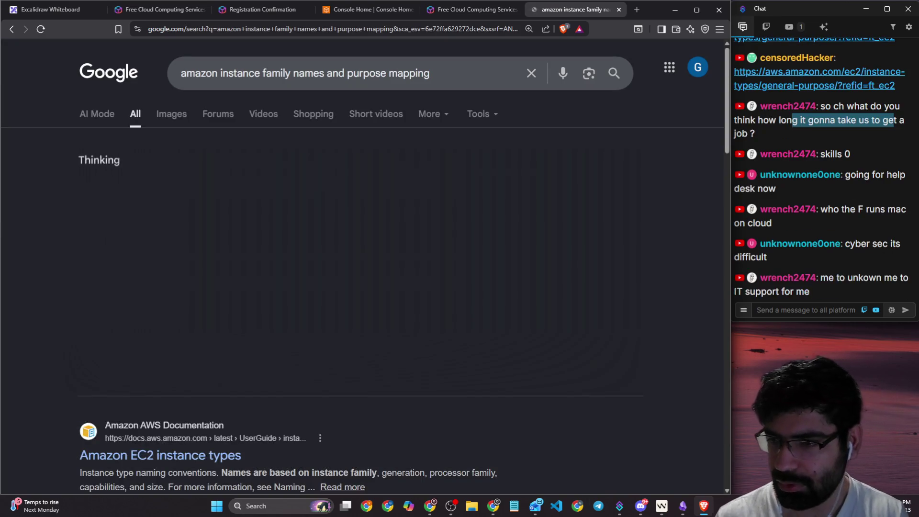
scroll(156, 284, down, 5)
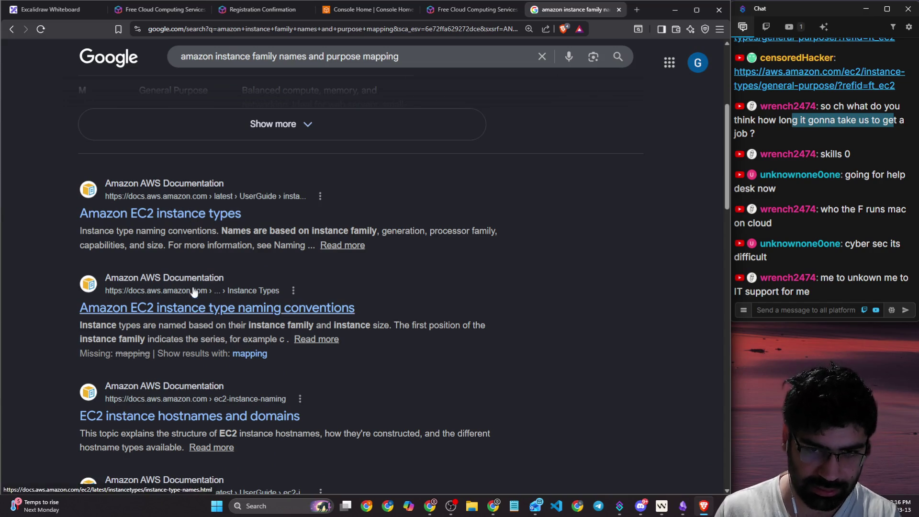
click(227, 308)
- Copy the EC2 naming conventions docs link and send it in the stream chat
scroll(237, 190, down, 4)
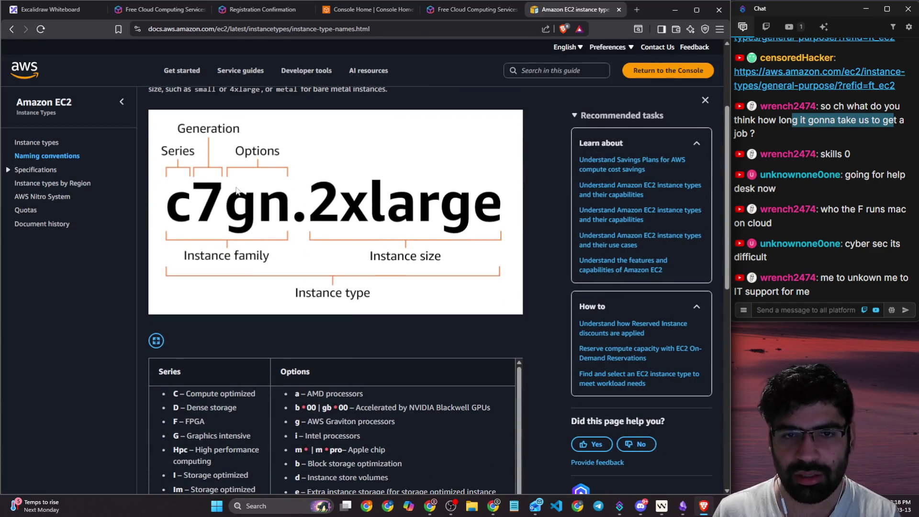
key(ctrl+l)
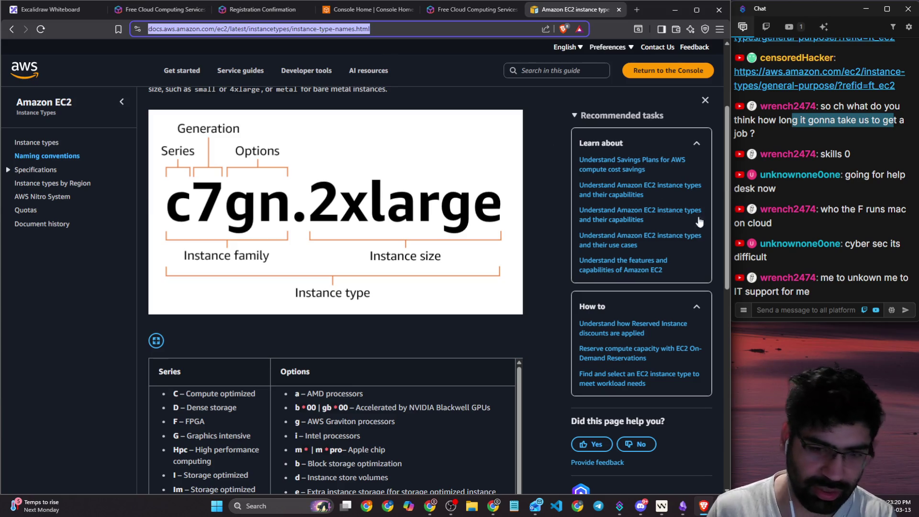
click(801, 309)
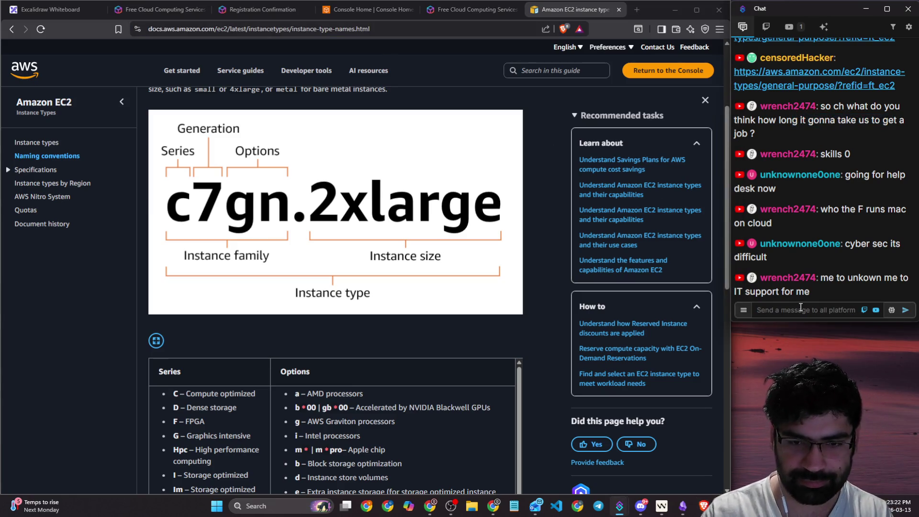
text(https://docs.aws.amazon.com/ec2/latest/instancetypes/instance-type-names.html)
key(Return)
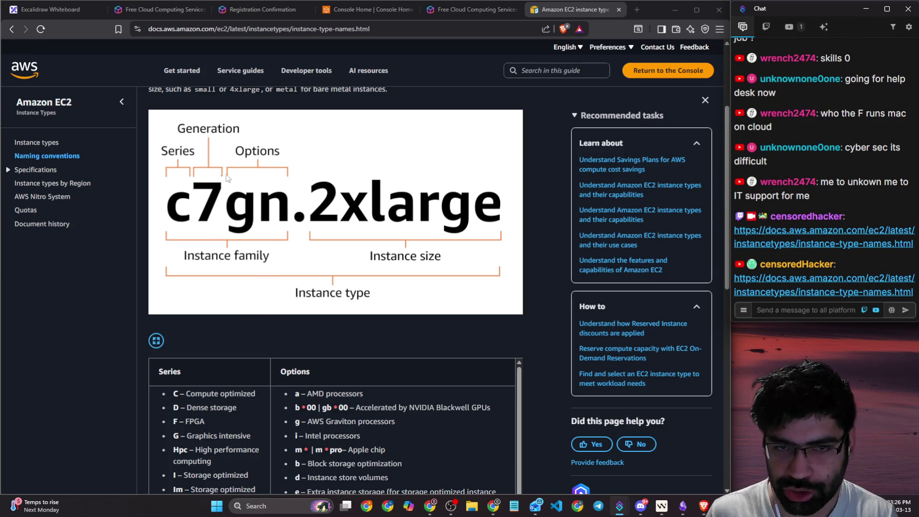
- Highlight T as Burstable performance and M as General purpose in the series table
scroll(197, 203, down, 5)
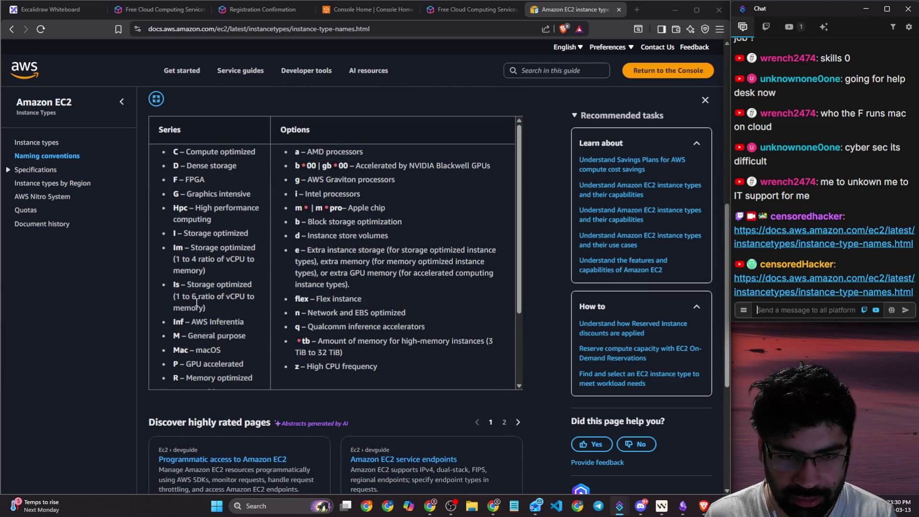
scroll(196, 301, down, 2)
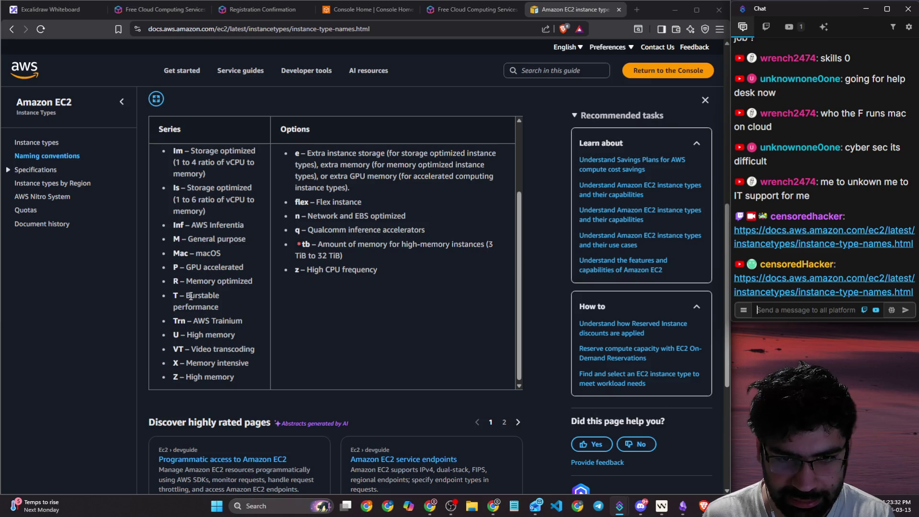
drag(187, 296, 225, 300)
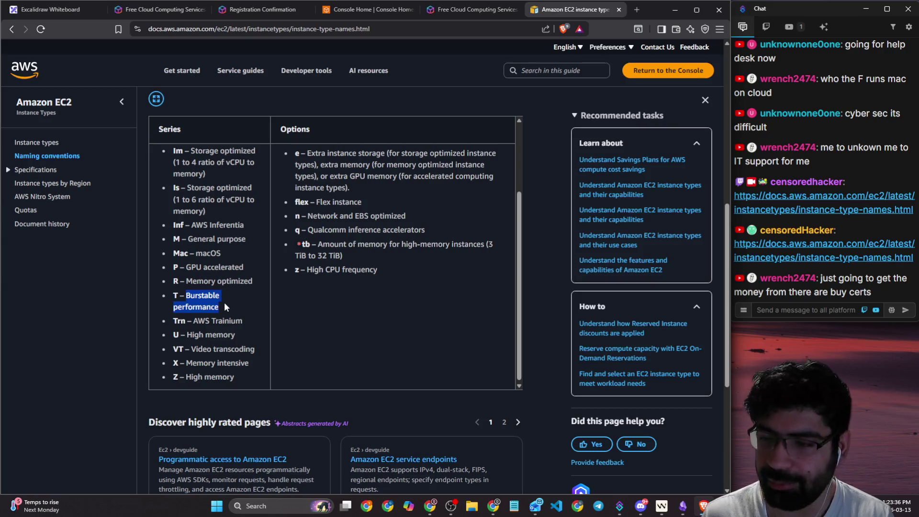
drag(188, 238, 247, 241)
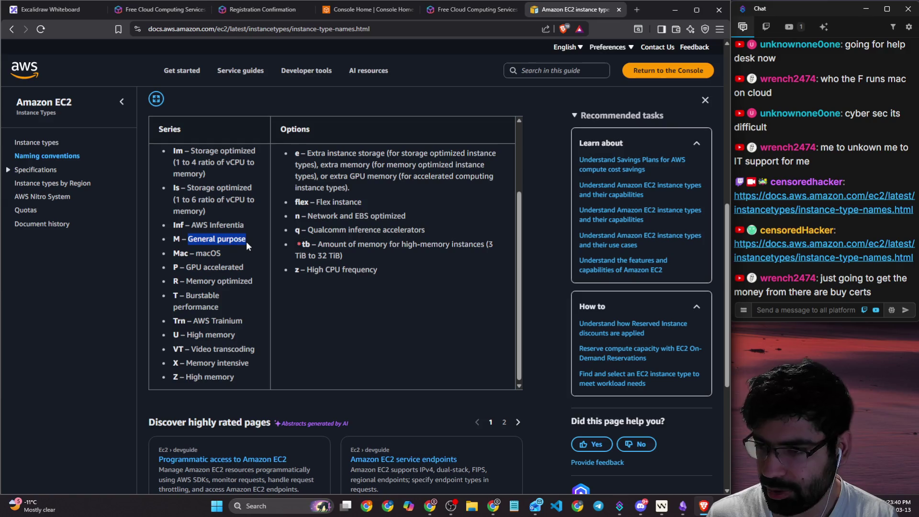
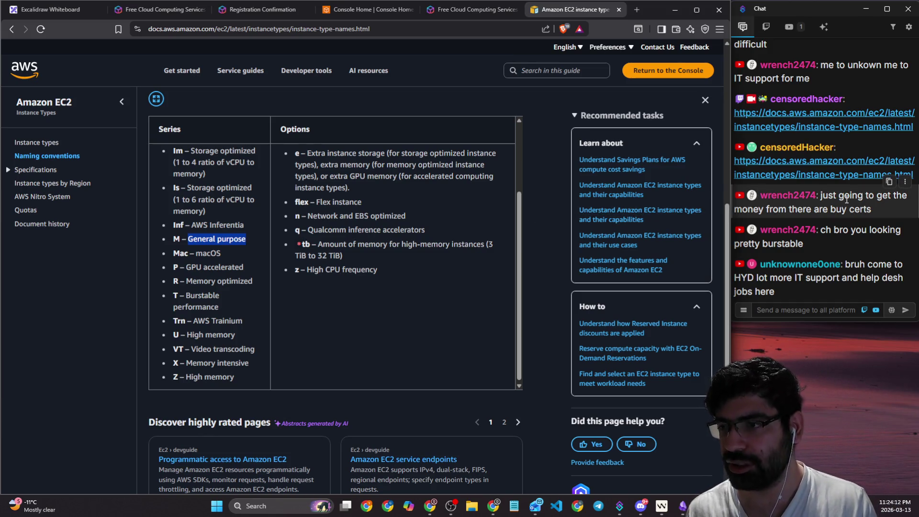
- Read several viewer chat messages, including the burstable and HYD jobs questions
drag(778, 209, 861, 210)
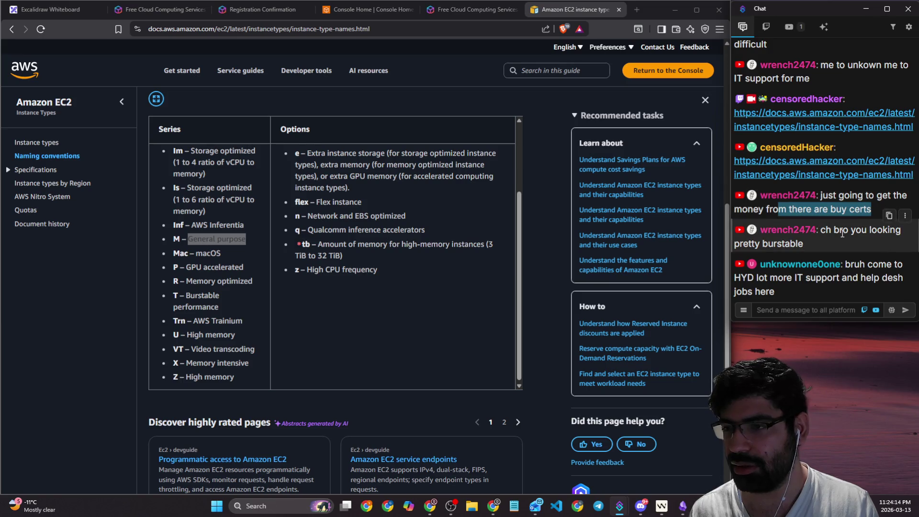
click(837, 230)
drag(822, 231, 820, 250)
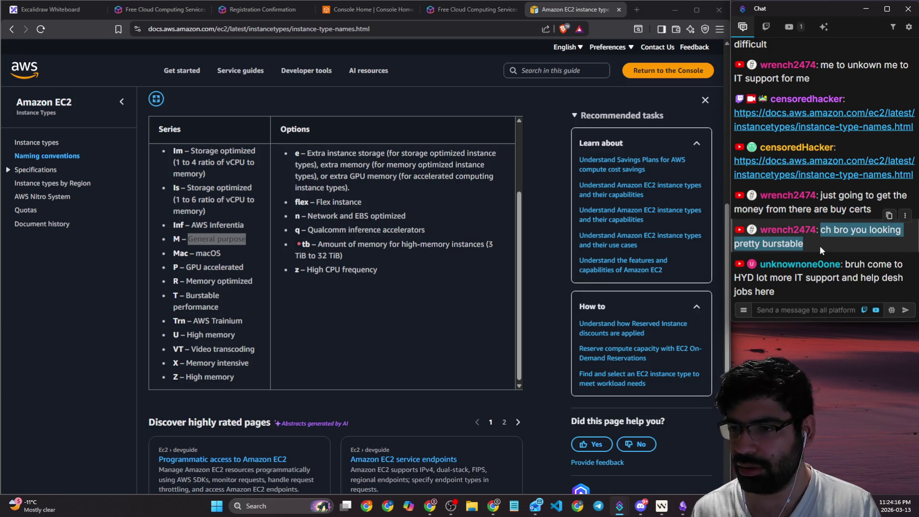
mouse_move(777, 292)
mouse_down()
mouse_move(893, 266)
mouse_move(852, 266)
mouse_up()
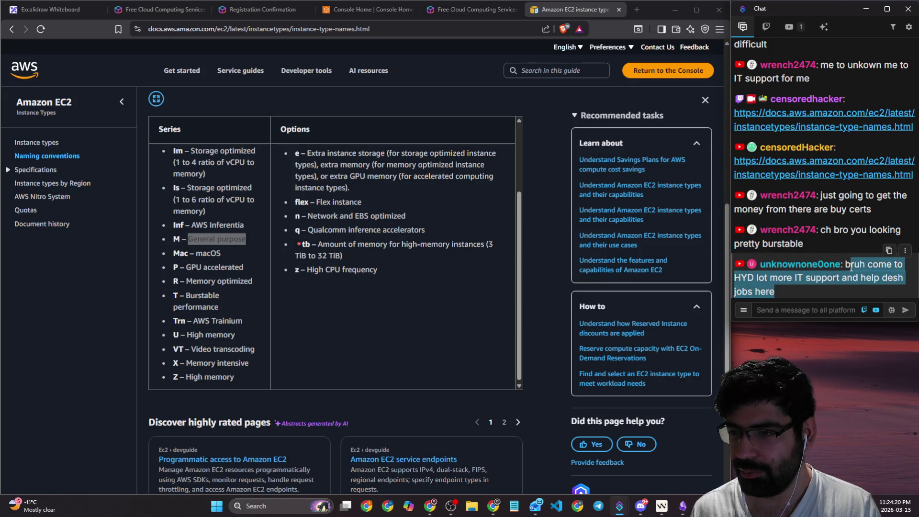
click(797, 285)
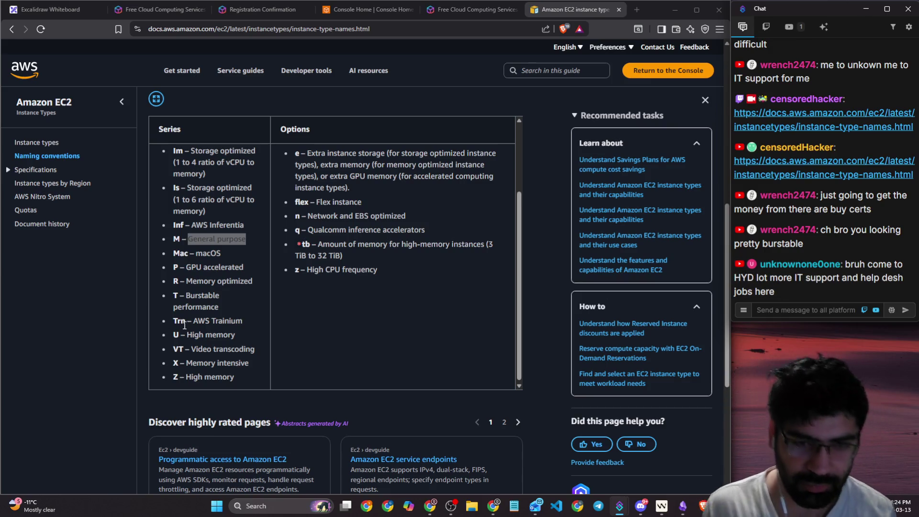
- Zoom the docs to 110% and review the Trainium, P GPU, memory, Z and VT series
drag(193, 320, 230, 325)
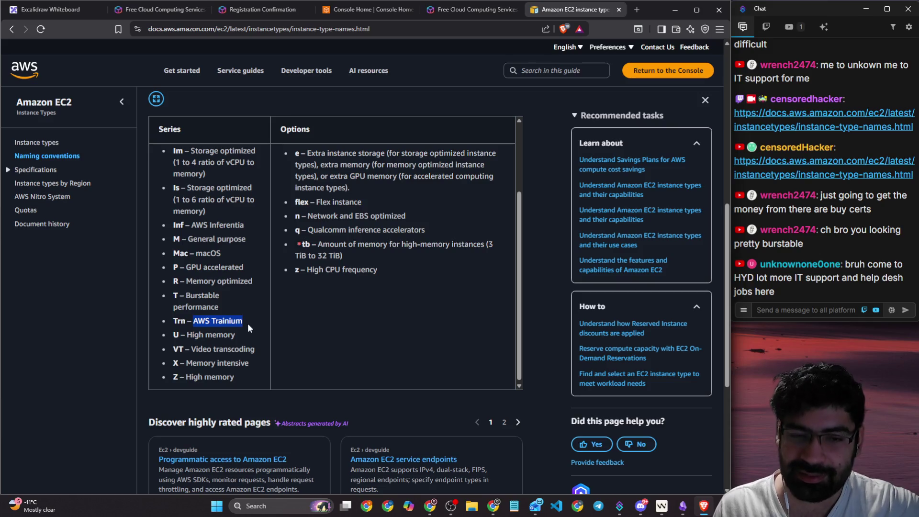
key(ctrl+plus)
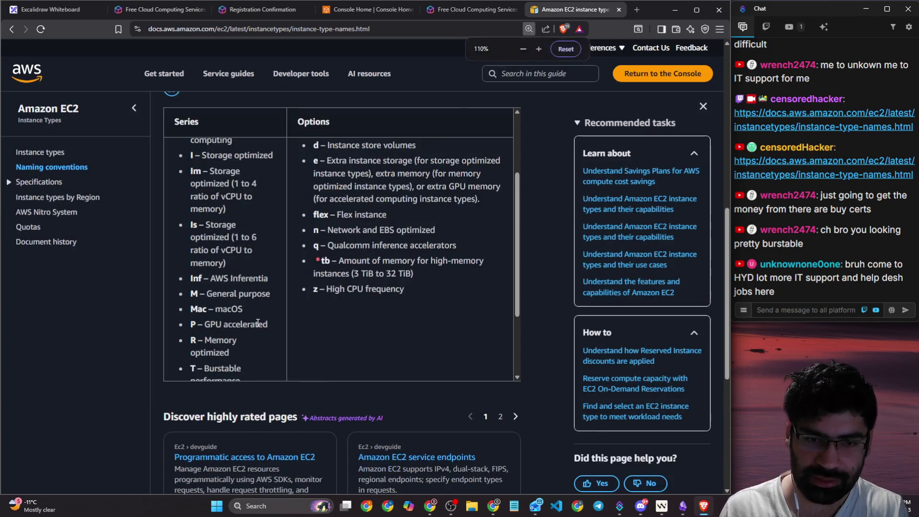
scroll(242, 301, down, 2)
drag(205, 219, 269, 218)
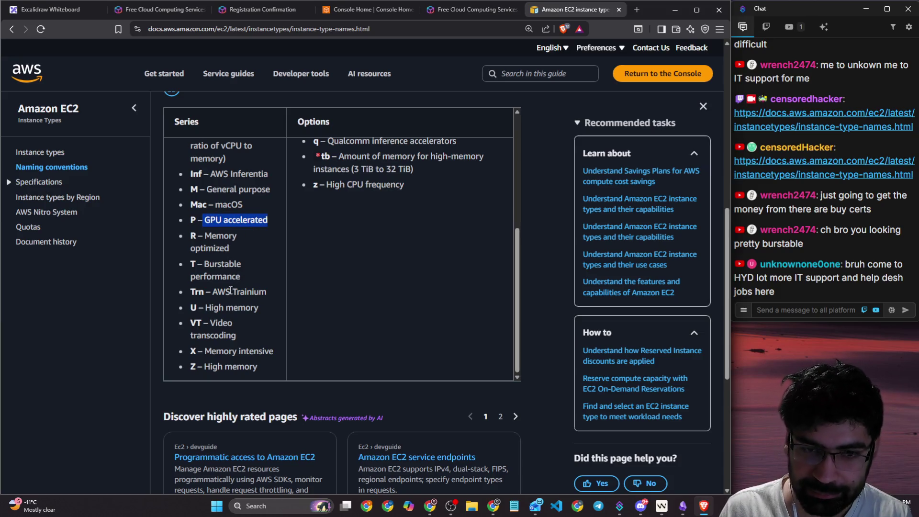
drag(215, 292, 261, 292)
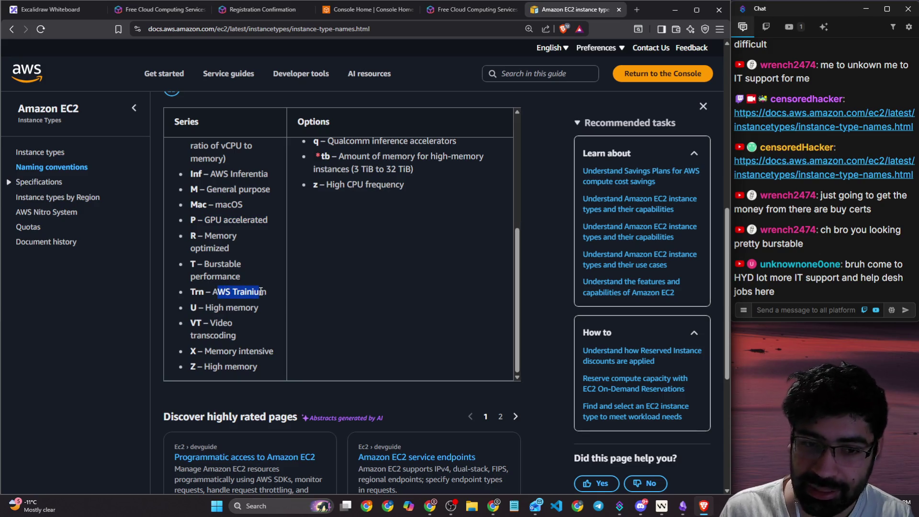
double_click(261, 291)
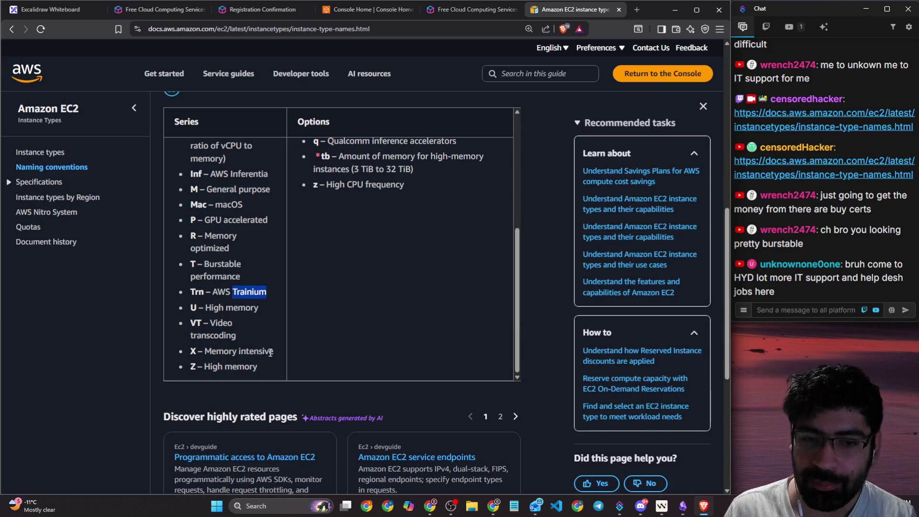
drag(272, 353, 202, 353)
drag(259, 367, 204, 367)
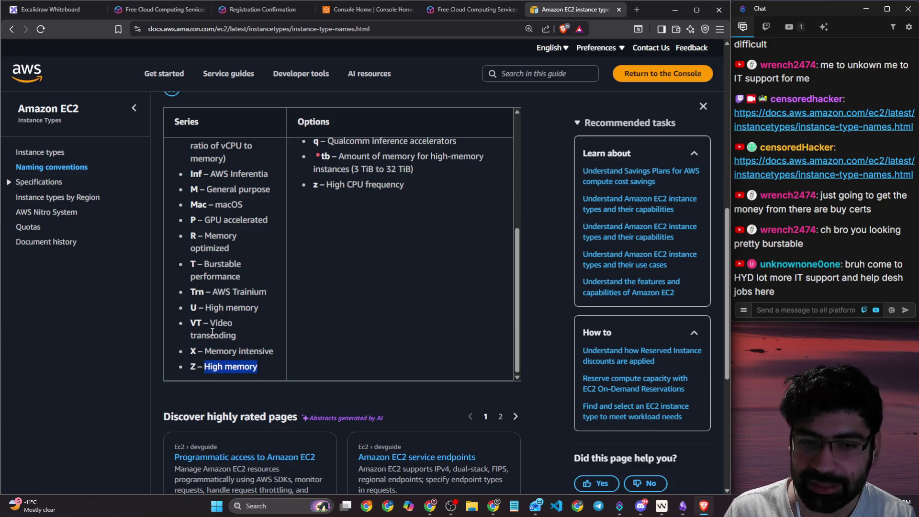
drag(240, 338, 192, 323)
- Review the I storage optimized, Hpc high performance computing and Mac macOS series entries
scroll(259, 328, up, 3)
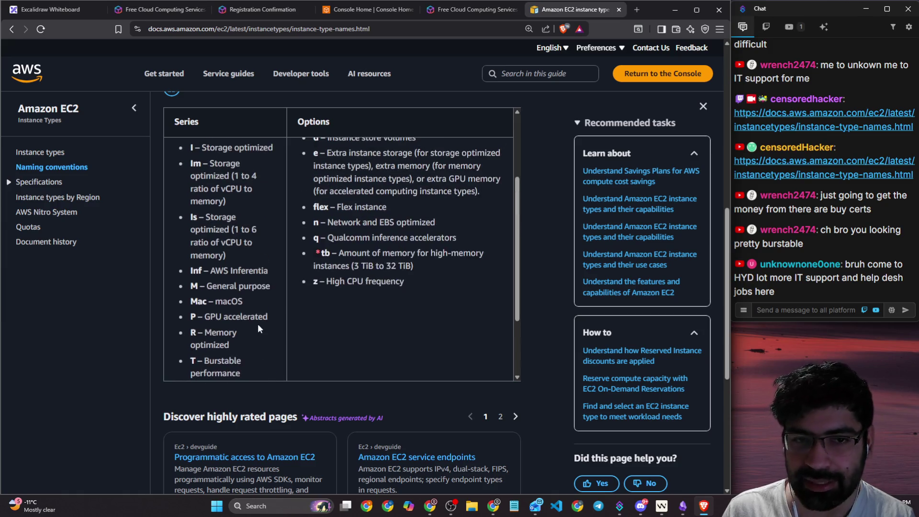
scroll(259, 328, up, 2)
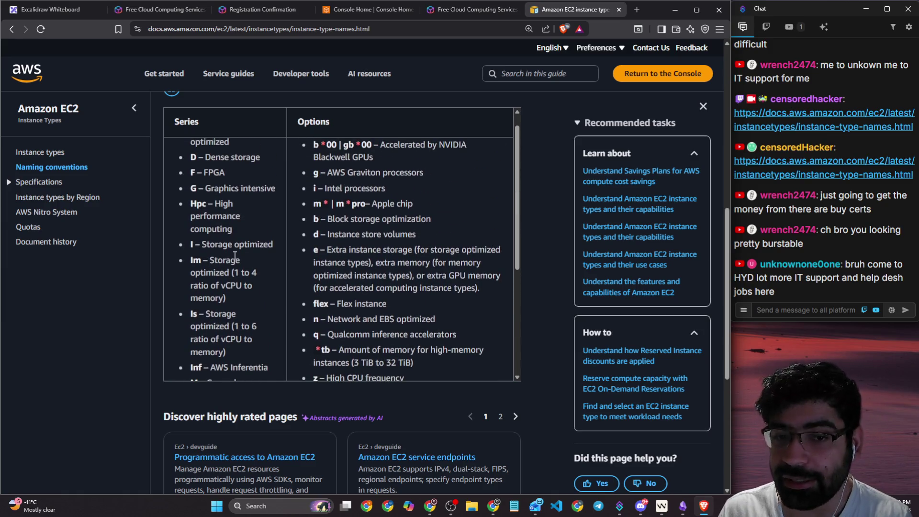
drag(274, 246, 178, 246)
drag(236, 231, 217, 207)
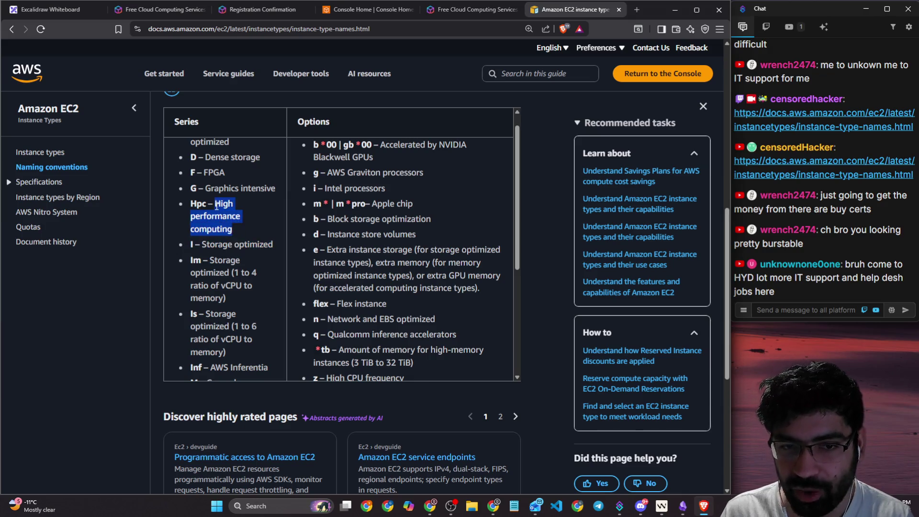
scroll(241, 242, up, 1)
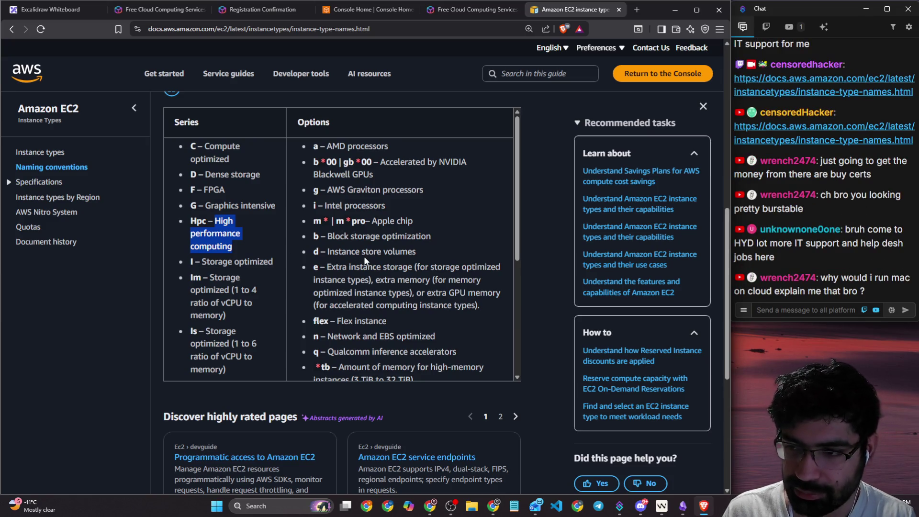
click(253, 258)
scroll(253, 259, down, 3)
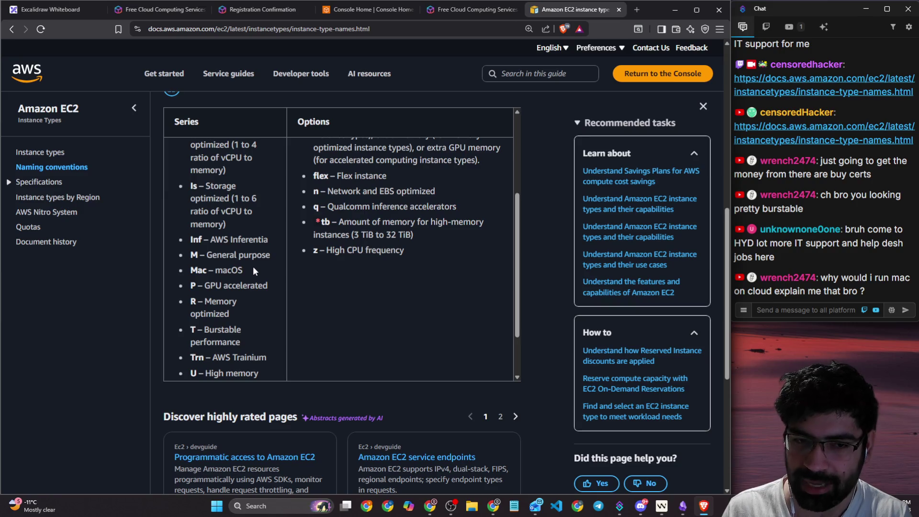
drag(248, 271, 190, 271)
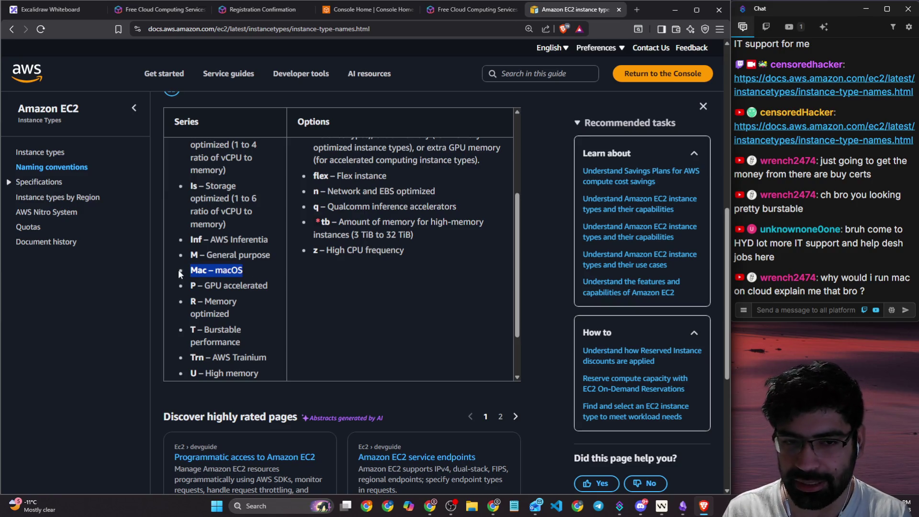
click(255, 315)
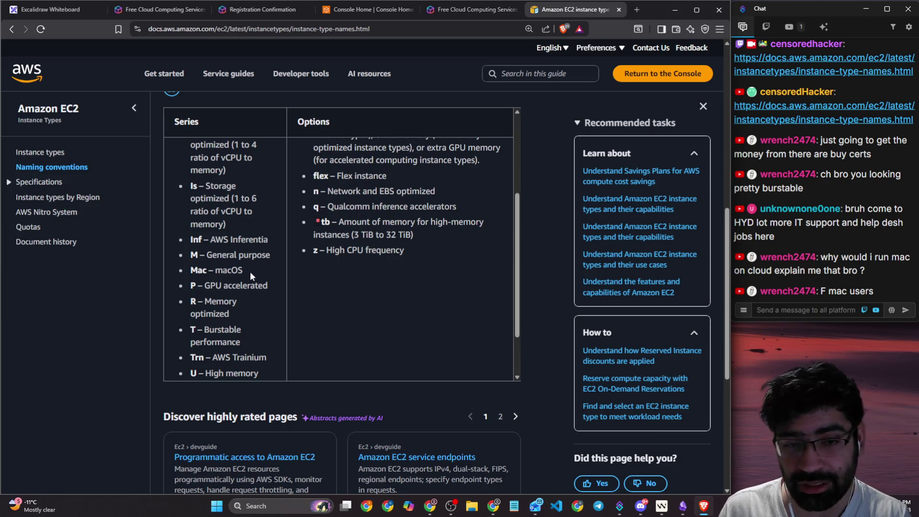
drag(250, 272, 189, 271)
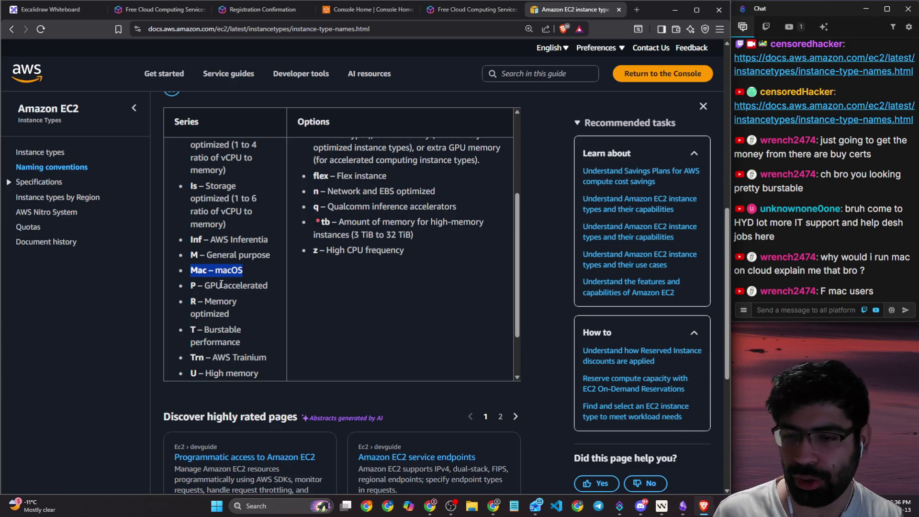
- Read a viewer's chat question, then bring up the AWS Free Tier page
scroll(253, 310, down, 1)
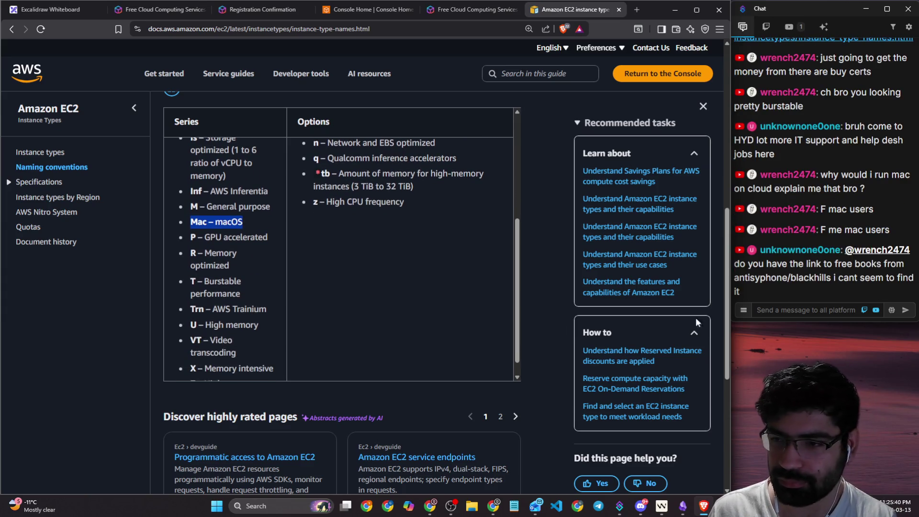
mouse_move(748, 267)
mouse_down()
mouse_move(896, 267)
mouse_move(883, 280)
mouse_up()
click(817, 300)
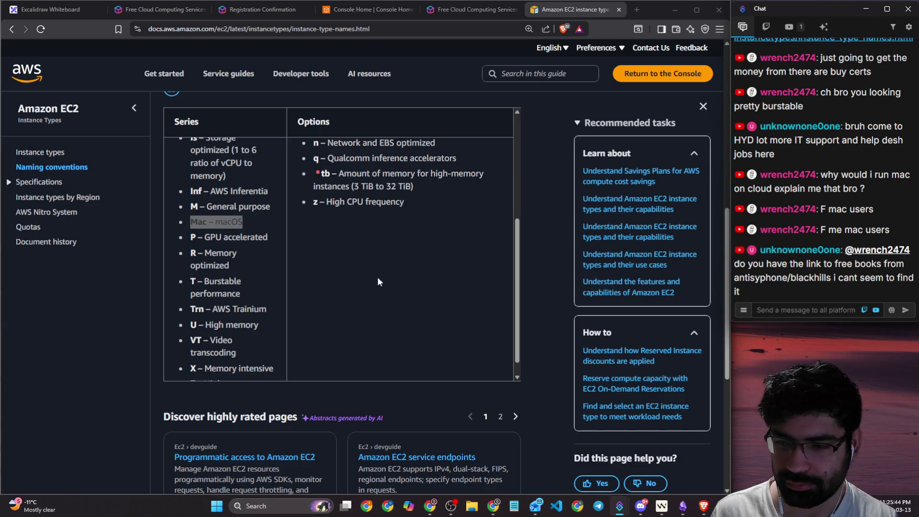
scroll(335, 280, down, 5)
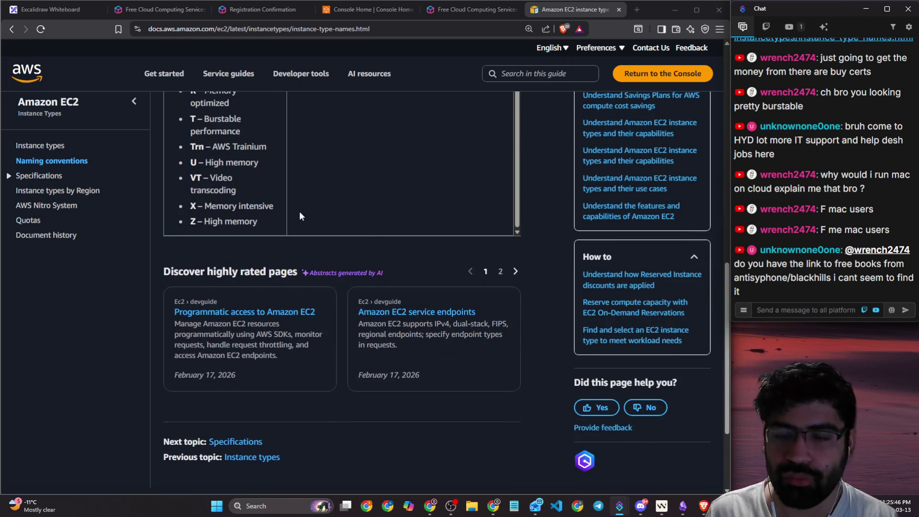
click(455, 23)
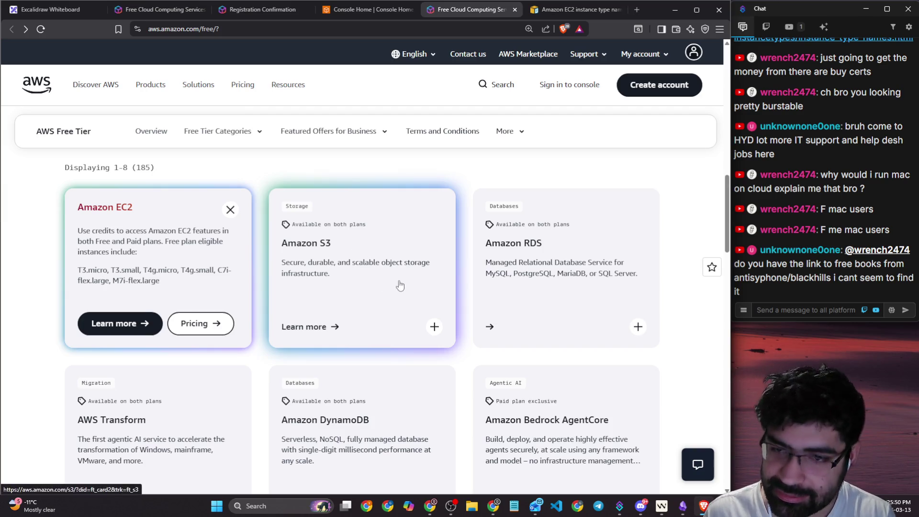
- Look over the Amazon RDS product page and its Free Tier credit details
scroll(483, 287, down, 1)
click(639, 278)
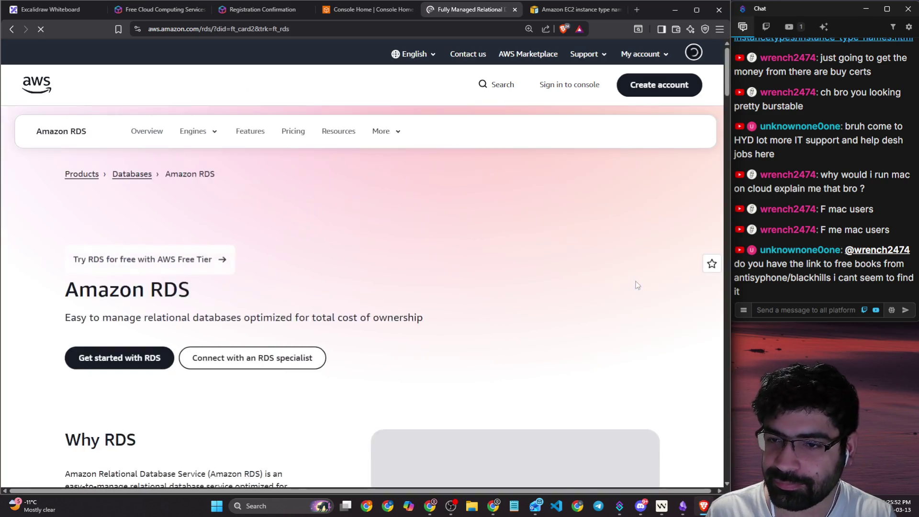
scroll(482, 250, down, 5)
scroll(442, 251, down, 5)
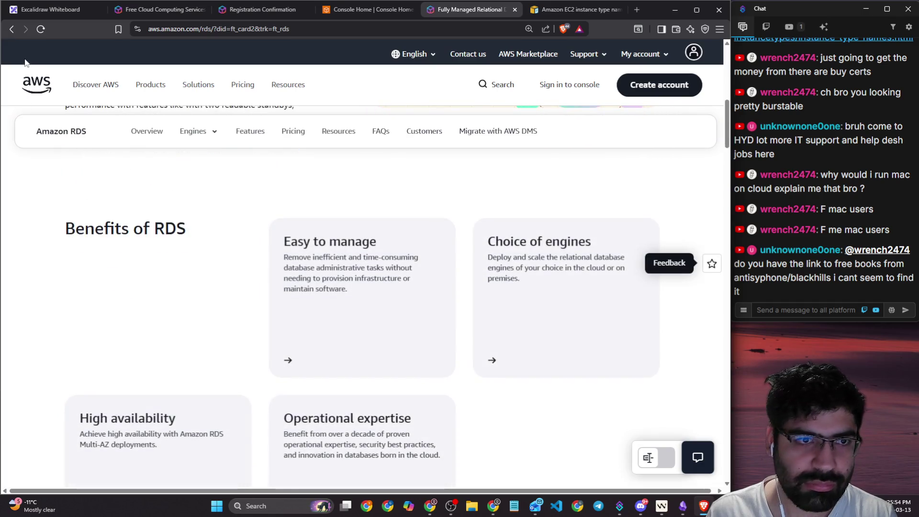
key(alt+Left)
click(638, 278)
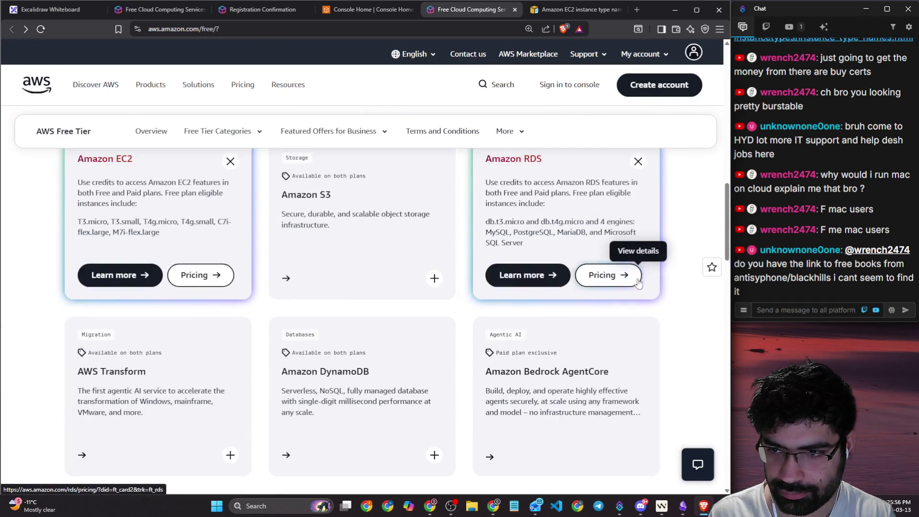
mouse_move(493, 220)
mouse_down()
mouse_move(583, 223)
mouse_move(575, 233)
mouse_up()
scroll(81, 240, down, 4)
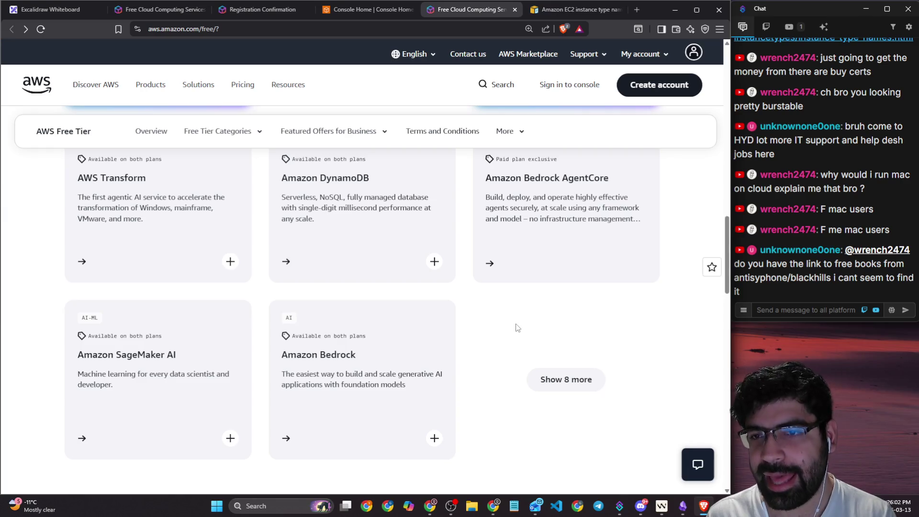
- Load the remaining eight Free Tier offer cards and scroll through them
click(577, 379)
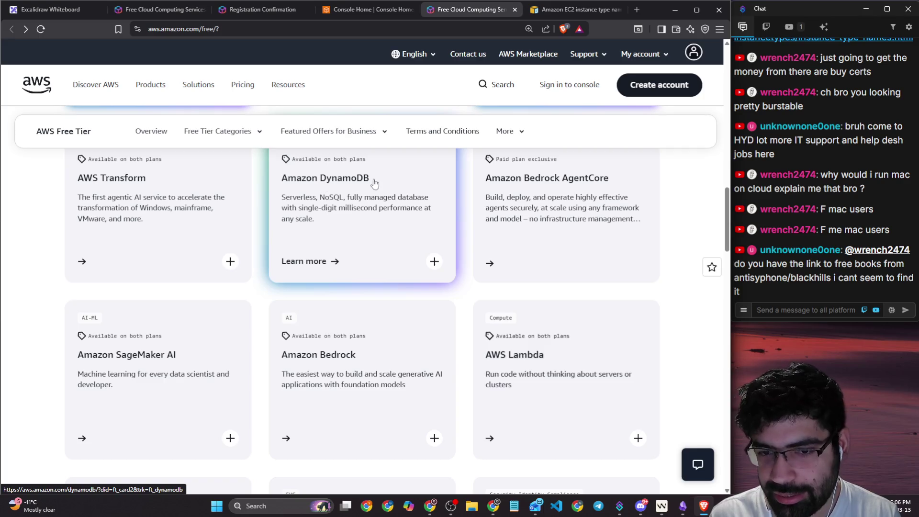
scroll(313, 362, down, 2)
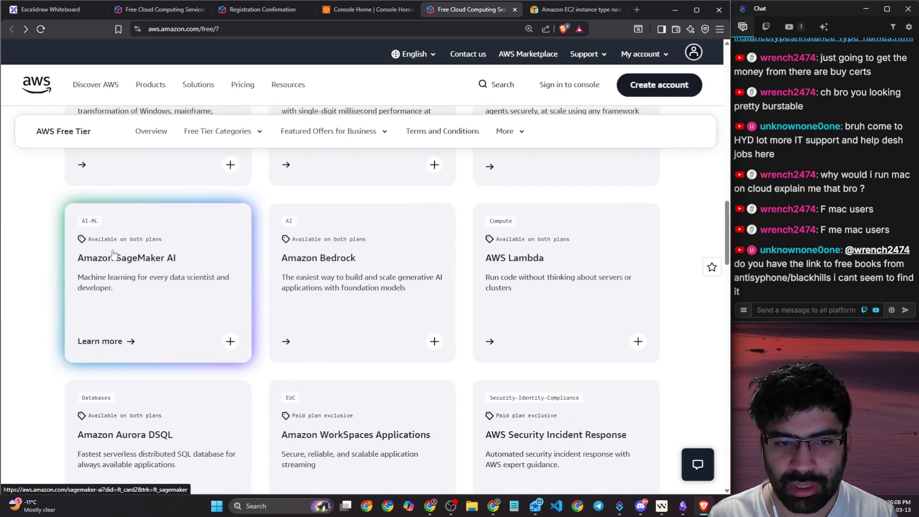
scroll(558, 267, down, 4)
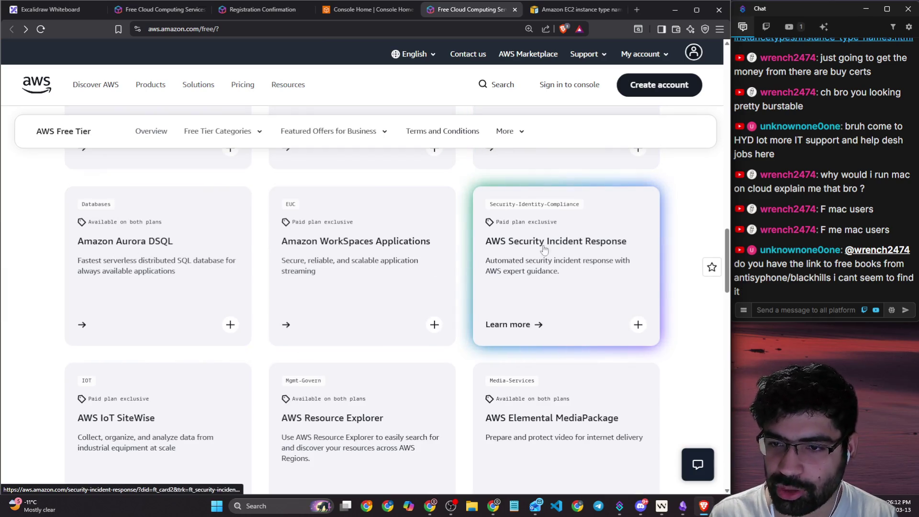
scroll(546, 250, down, 1)
scroll(598, 246, down, 2)
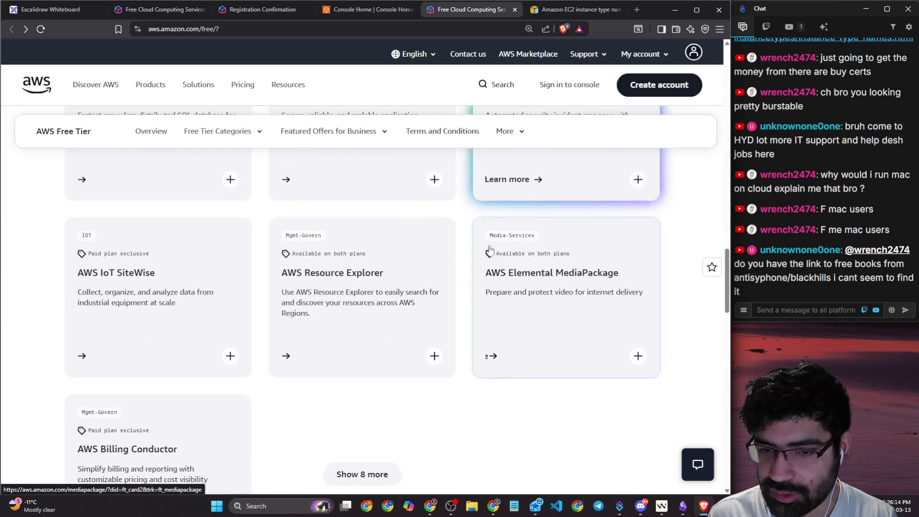
scroll(190, 283, down, 4)
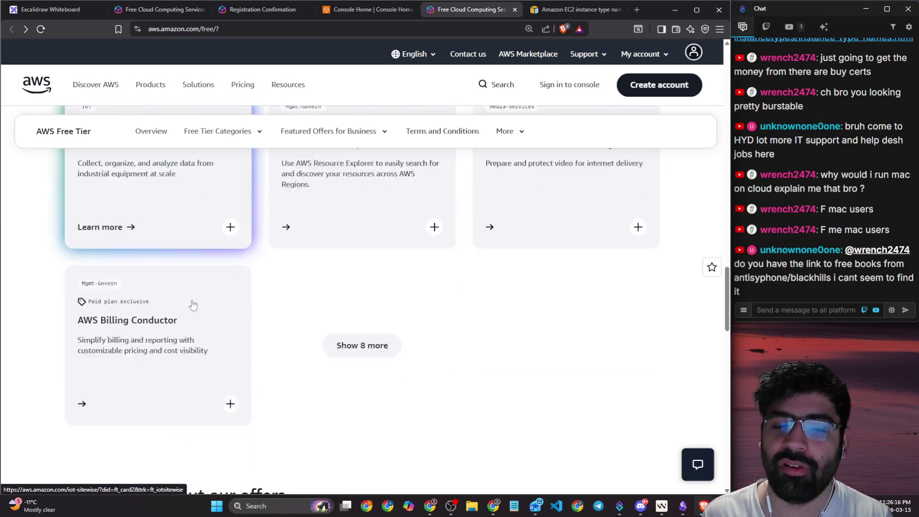
click(372, 291)
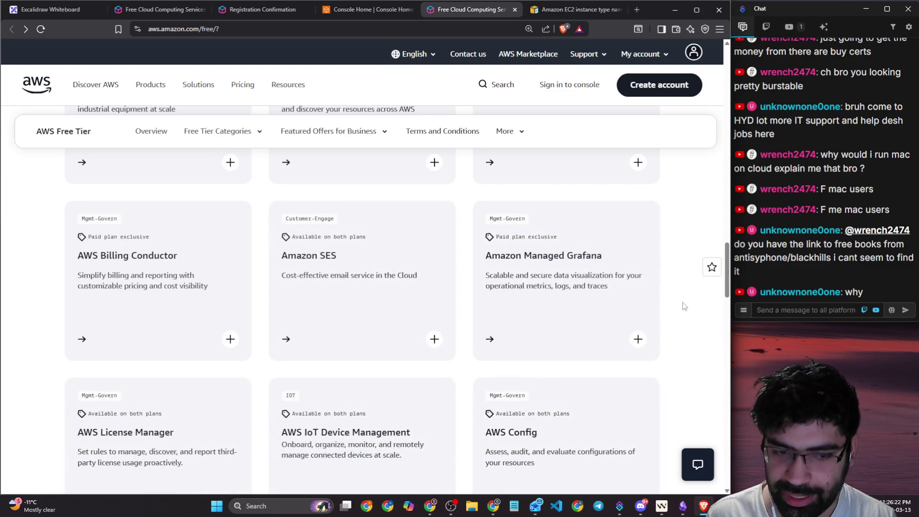
scroll(684, 307, down, 5)
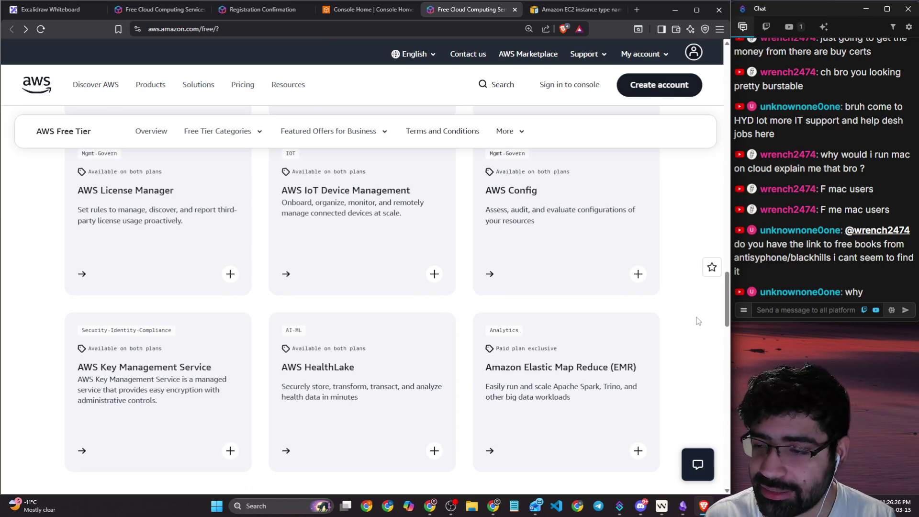
- Return to the AWS Console Home tab by way of the EC2 docs tab
click(563, 12)
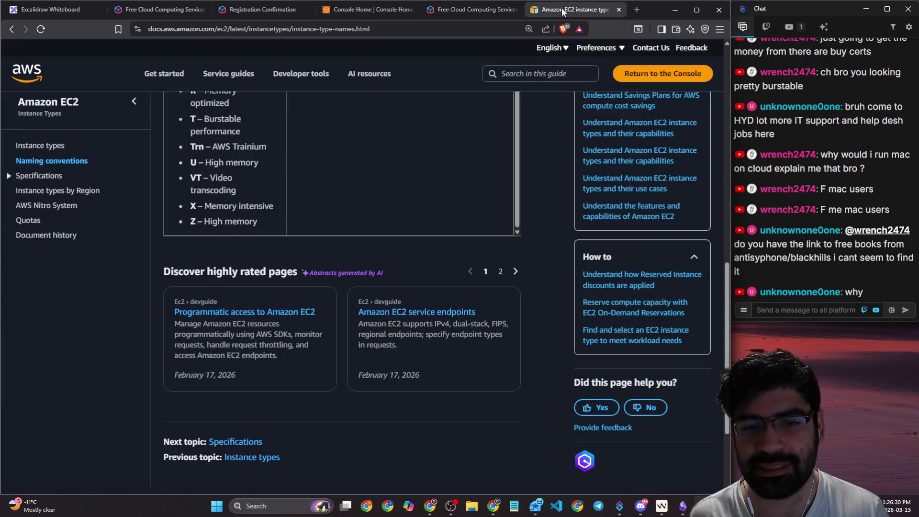
click(470, 12)
click(373, 14)
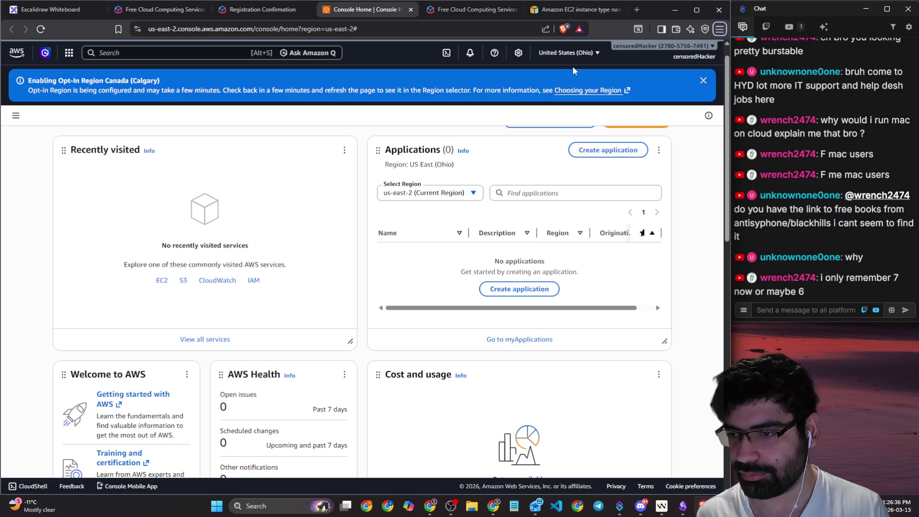
- Glance at the EC2 docs page address, then return to Console Home
click(549, 19)
click(440, 36)
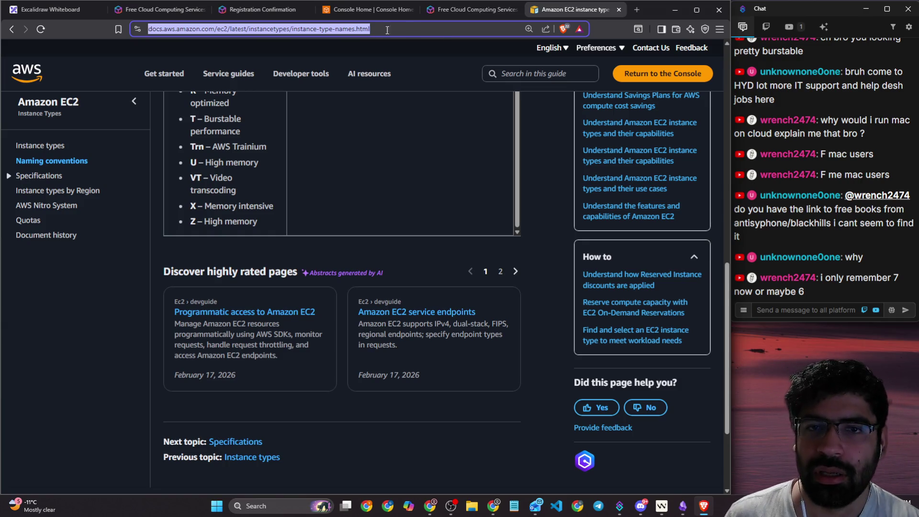
click(352, 9)
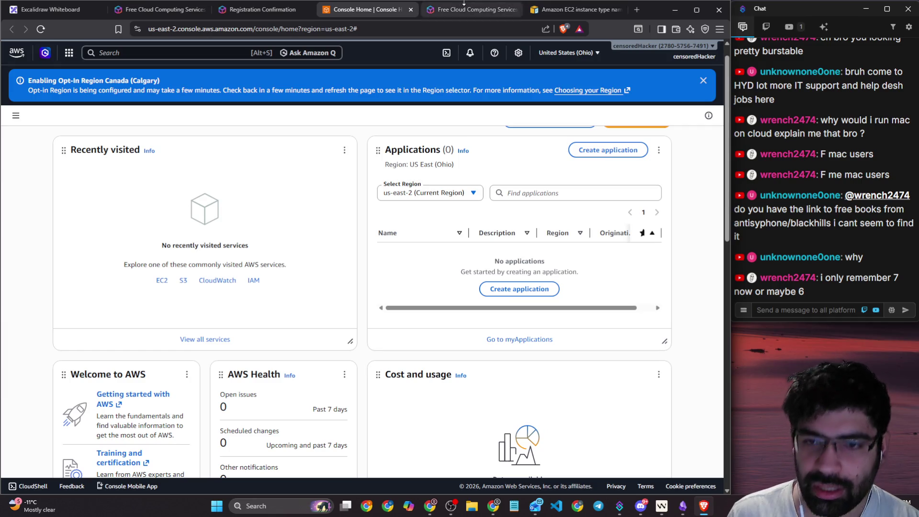
click(474, 194)
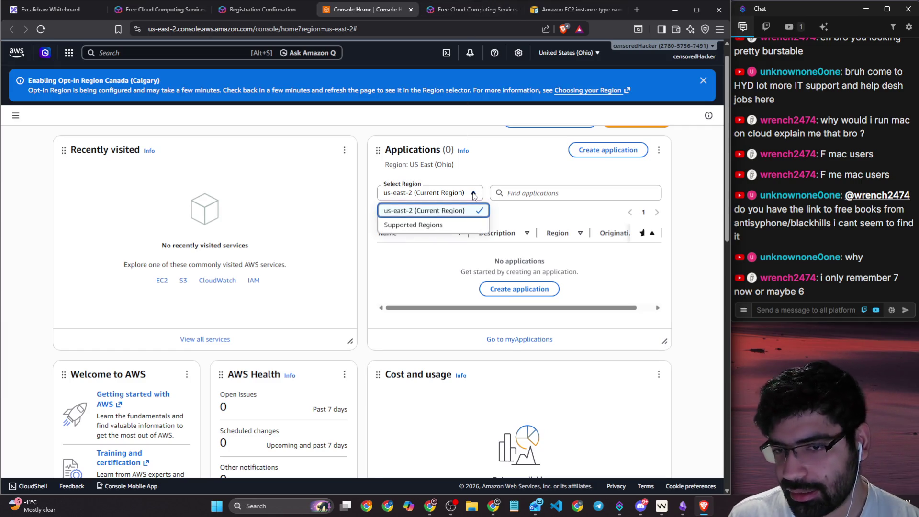
click(481, 188)
- Select the enabled regions, United States through São Paulo, then go back to the EC2 docs
click(554, 54)
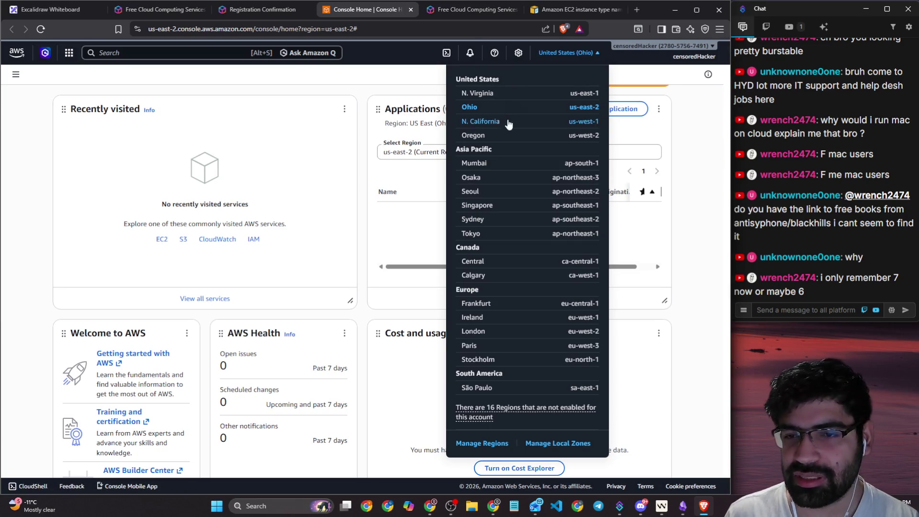
mouse_move(457, 78)
mouse_down()
mouse_move(479, 94)
mouse_move(478, 388)
mouse_move(503, 394)
mouse_up()
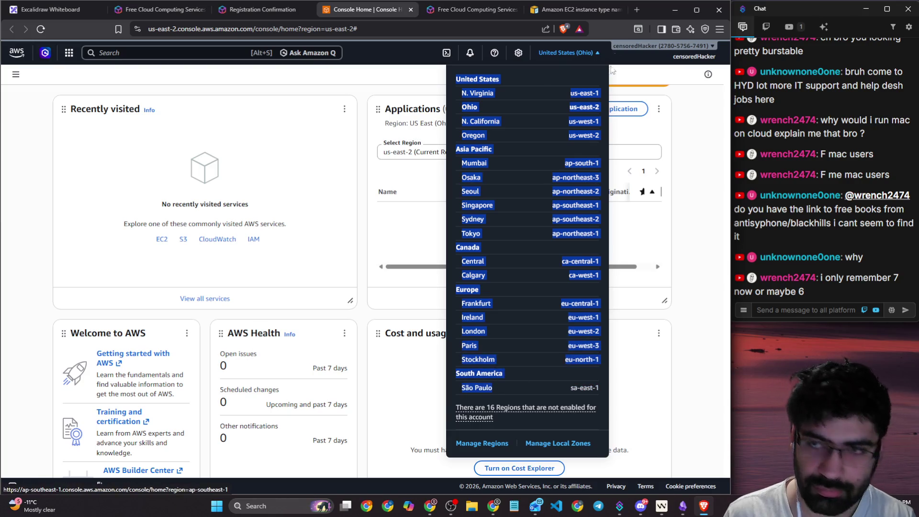
click(574, 10)
click(496, 29)
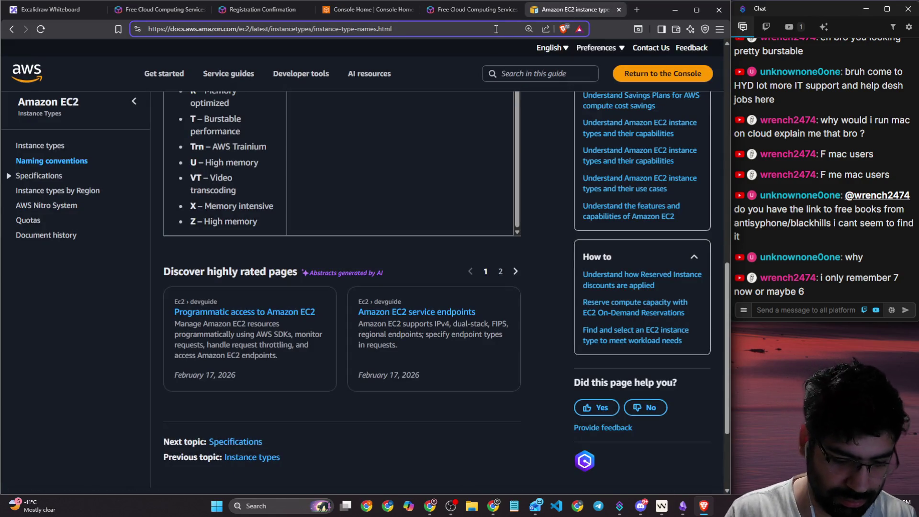
- Search for chatgpt from the address bar and open the ChatGPT site
key(ctrl+a)
text(chatgpt)
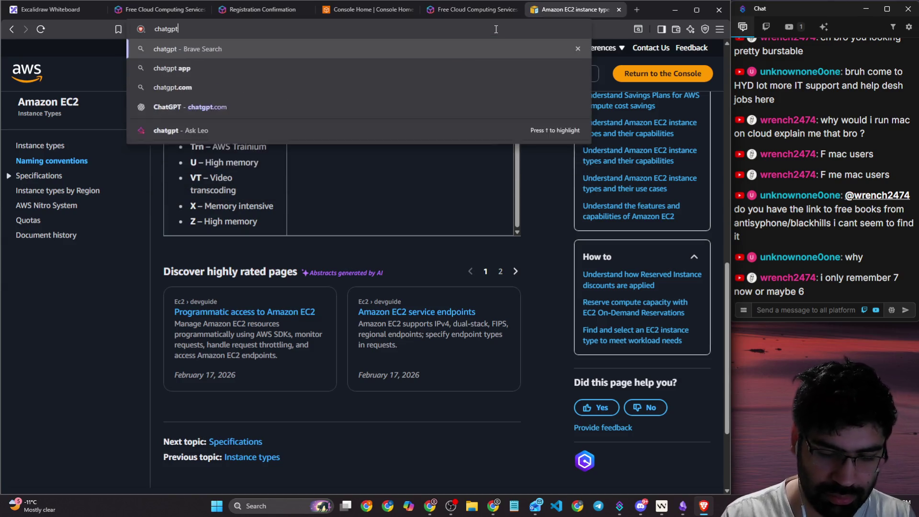
key(Return)
click(163, 167)
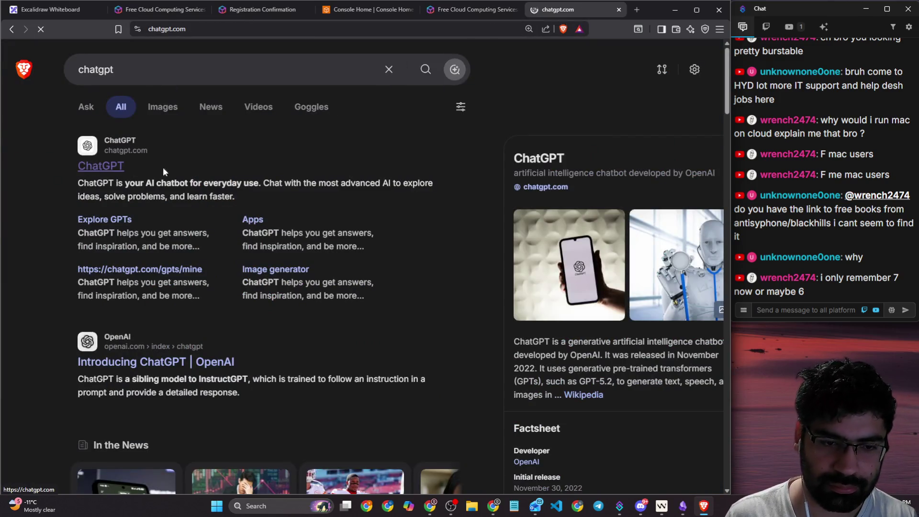
- Ask ChatGPT 'which regioin out of this list is cheapest on AWS' with the pasted regions
text(whi)
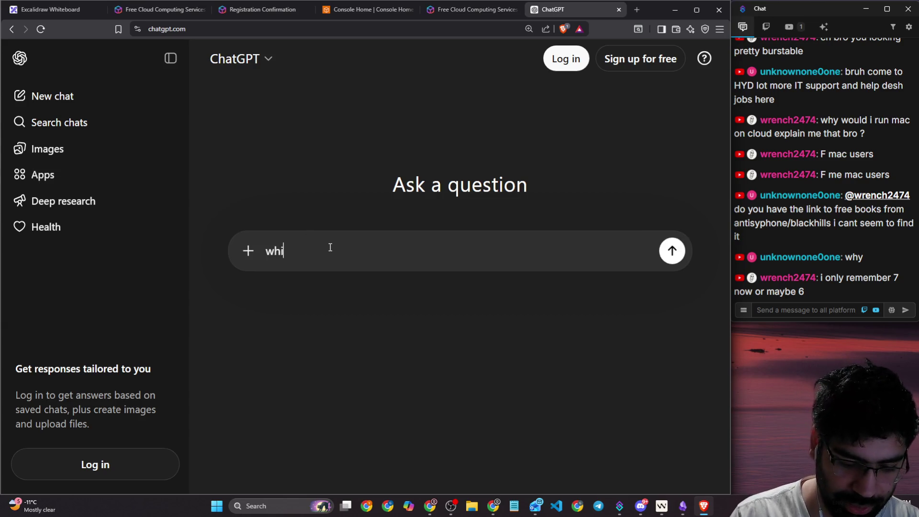
text(ch reg)
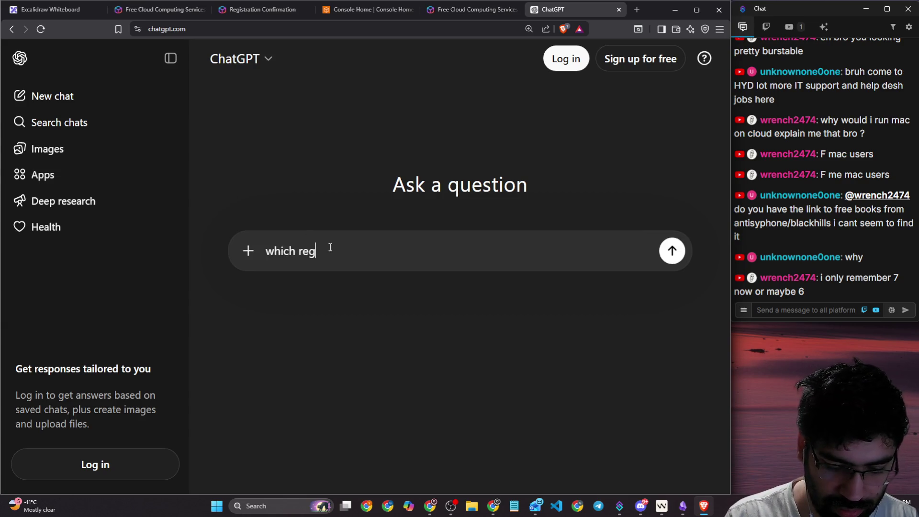
text(ioin out of this list )
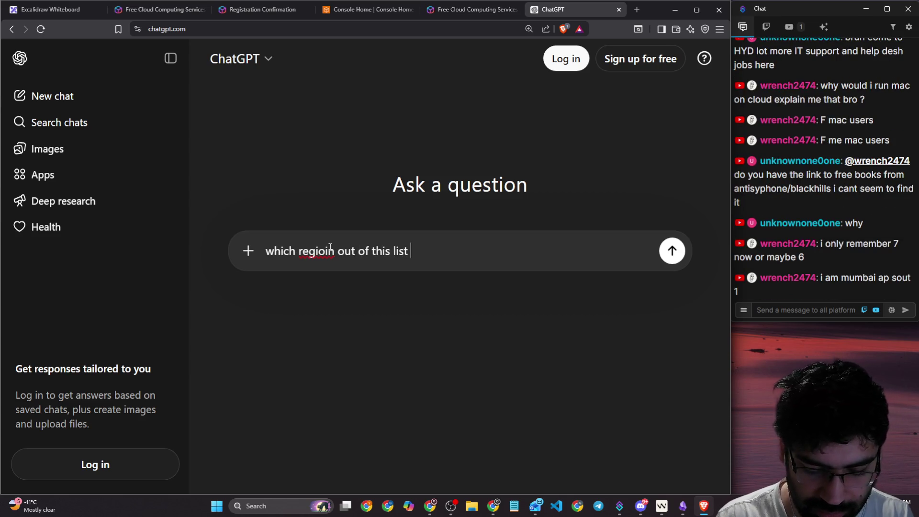
text(is cheapest)
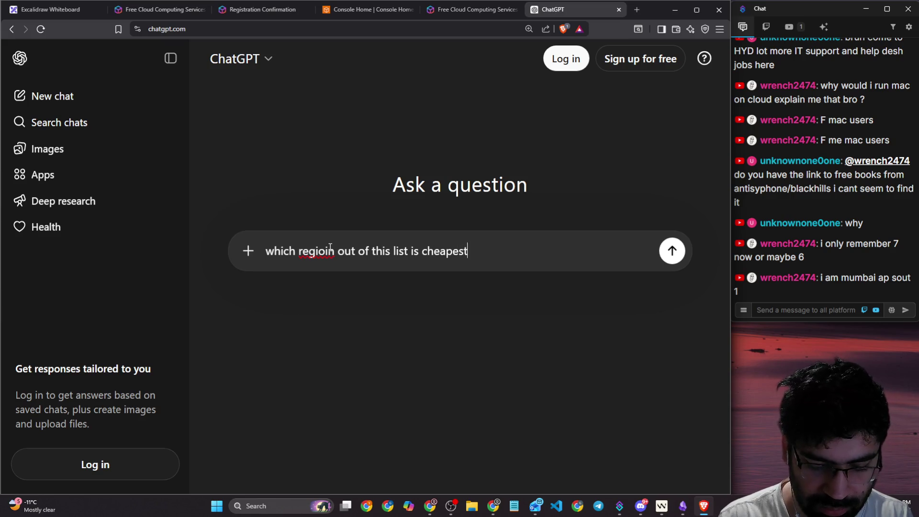
text( on AWS:)
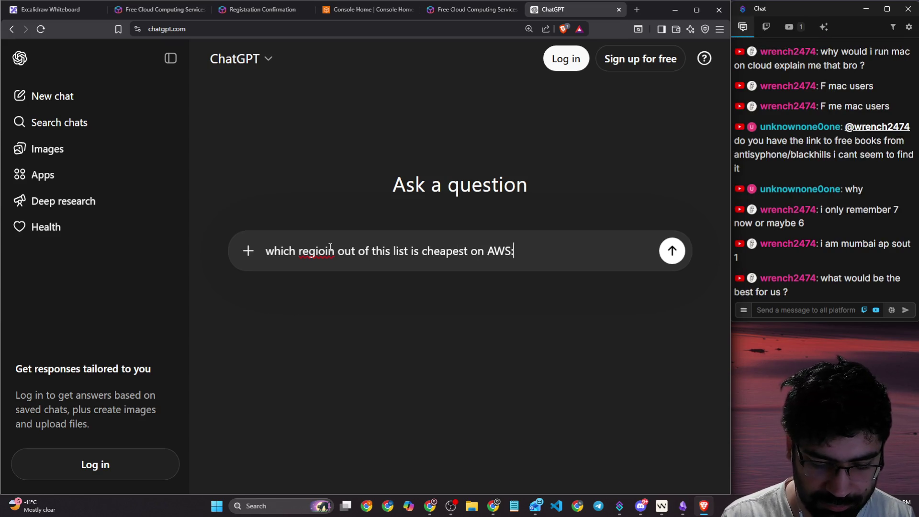
key(ctrl+v)
key(Return)
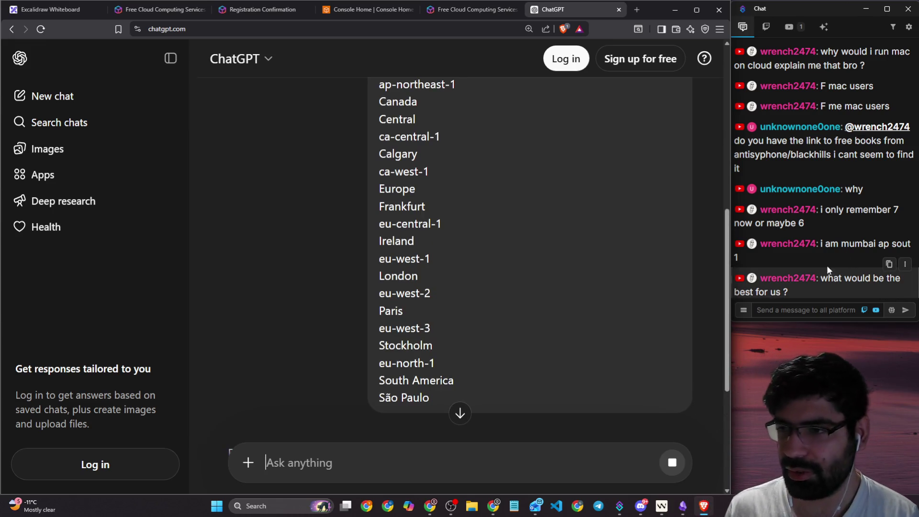
click(789, 310)
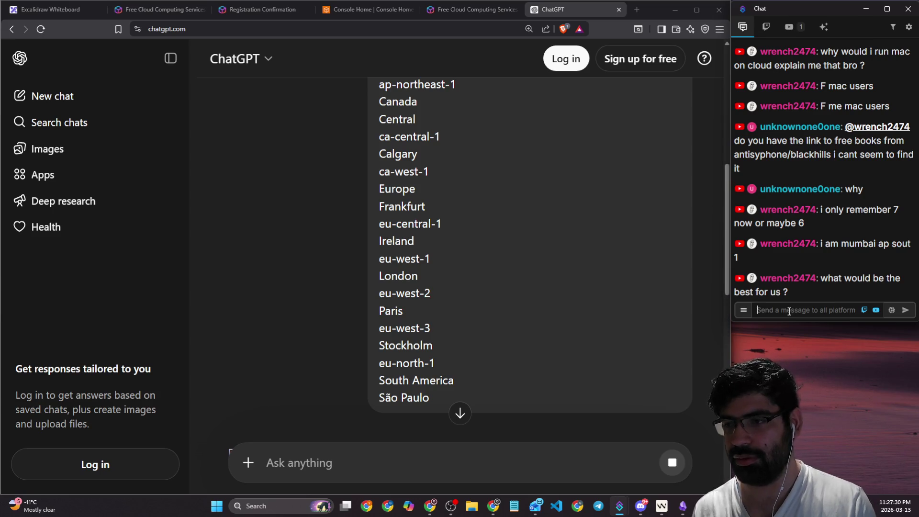
- Read the answer naming us-west-2 as having the lowest average EC2 prices
scroll(549, 327, down, 5)
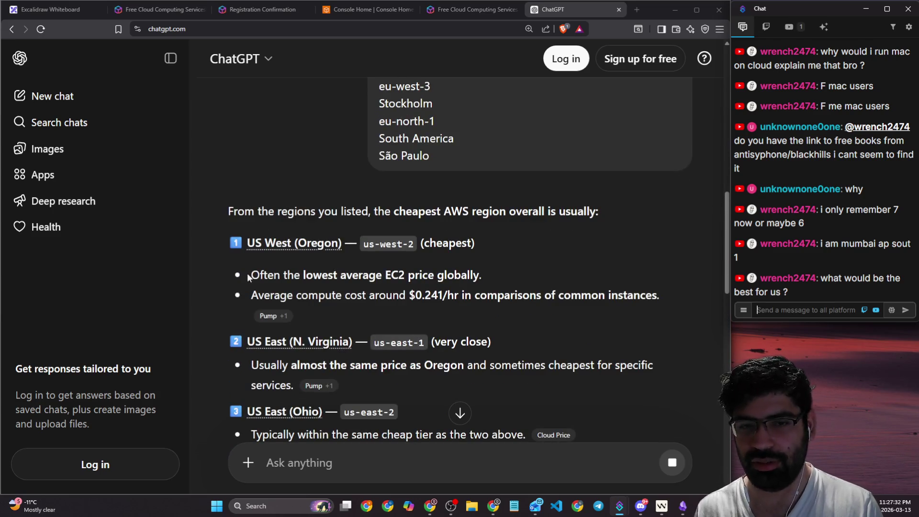
drag(353, 210, 593, 211)
drag(363, 244, 414, 244)
drag(239, 278, 481, 280)
scroll(481, 279, down, 4)
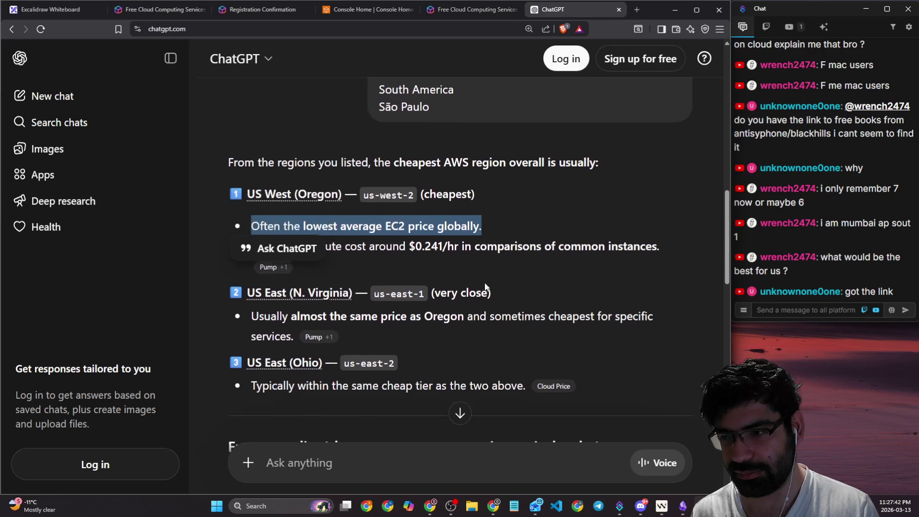
scroll(485, 283, down, 2)
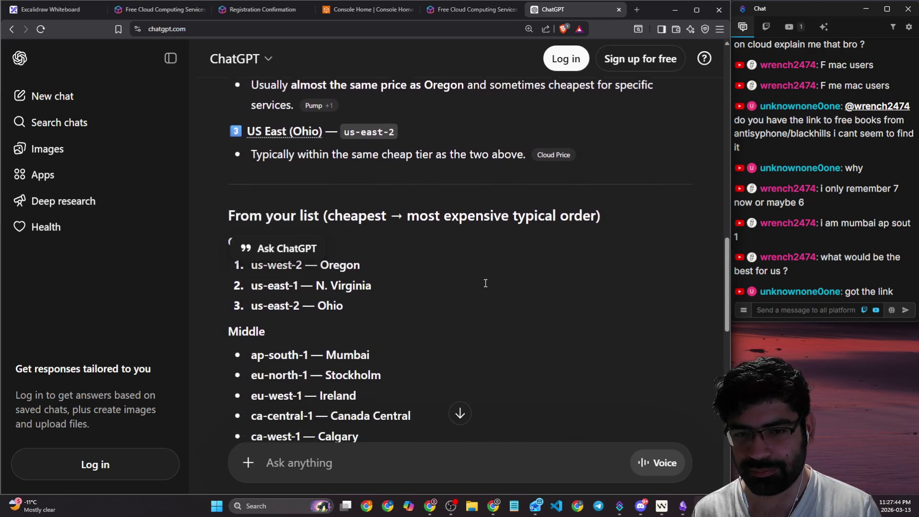
click(424, 280)
mouse_move(272, 206)
mouse_down()
mouse_move(285, 259)
mouse_move(302, 255)
mouse_move(287, 276)
mouse_move(298, 276)
mouse_move(300, 293)
mouse_up()
click(462, 315)
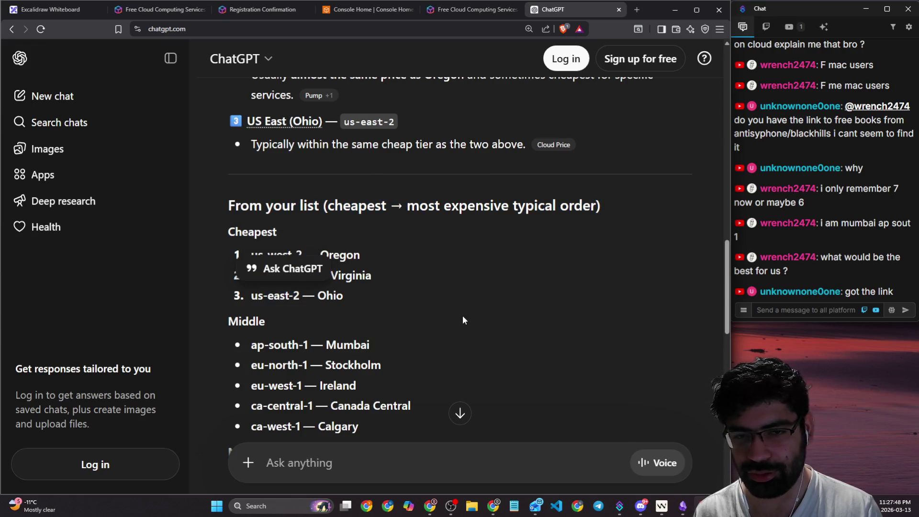
- Review the region ranking and Oregon or us-east-1 recommendation, then return to Console Home
scroll(381, 300, down, 3)
scroll(382, 304, down, 4)
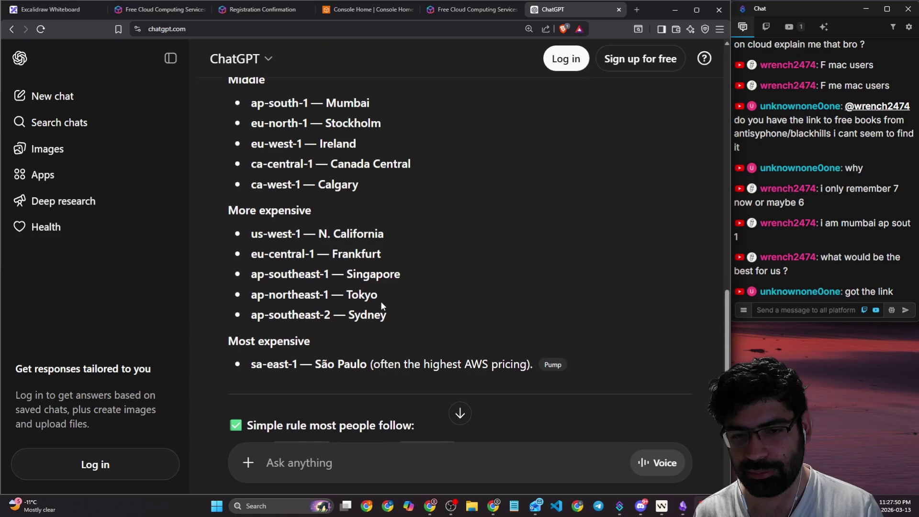
drag(272, 316, 487, 321)
scroll(427, 320, down, 2)
drag(346, 306, 525, 319)
scroll(410, 326, up, 15)
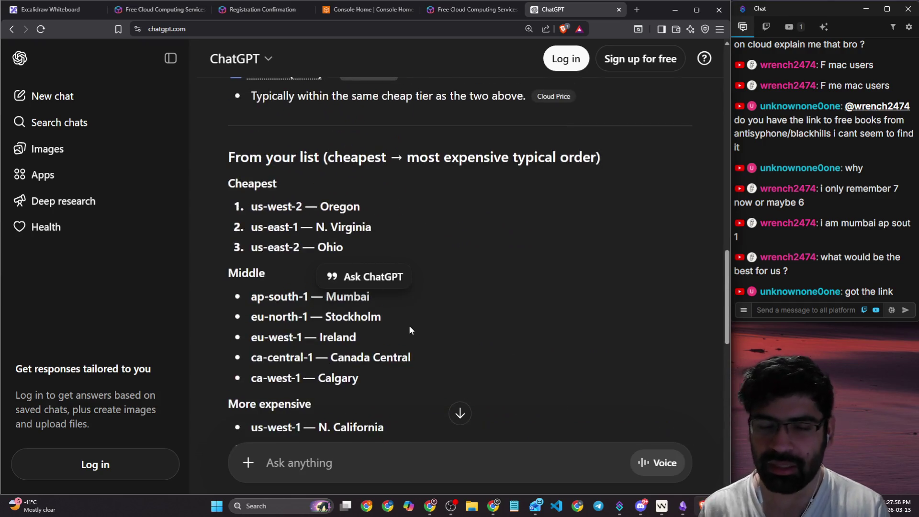
scroll(408, 325, up, 6)
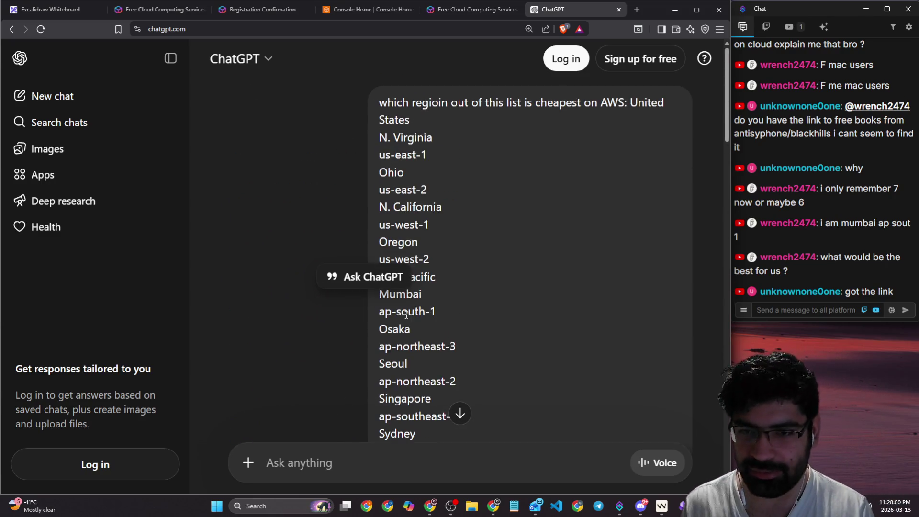
scroll(283, 274, down, 15)
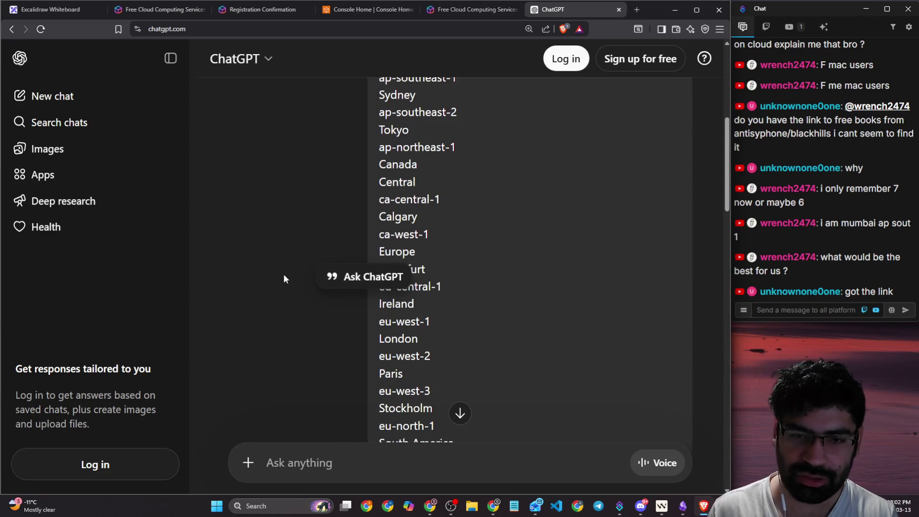
click(278, 188)
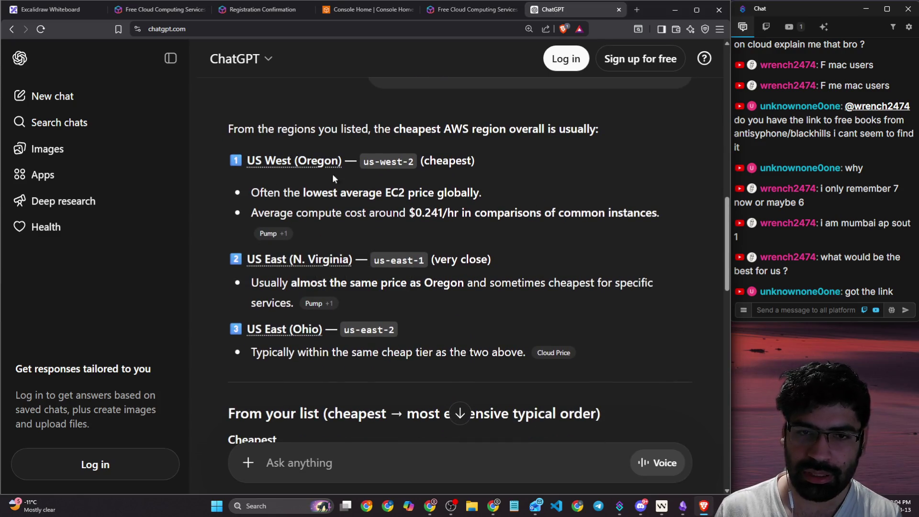
click(445, 9)
click(366, 14)
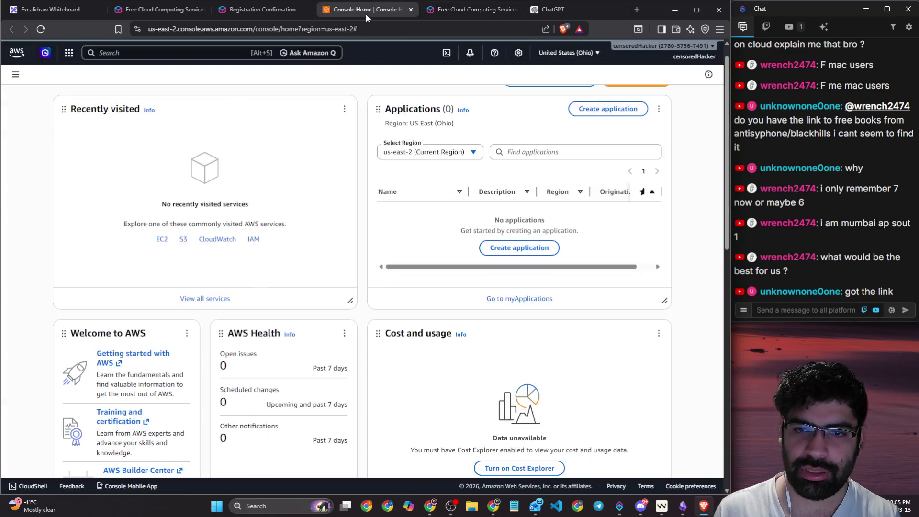
- Close the region list without leaving Ohio, then return via ChatGPT to the Free Tier tab
click(440, 152)
click(441, 152)
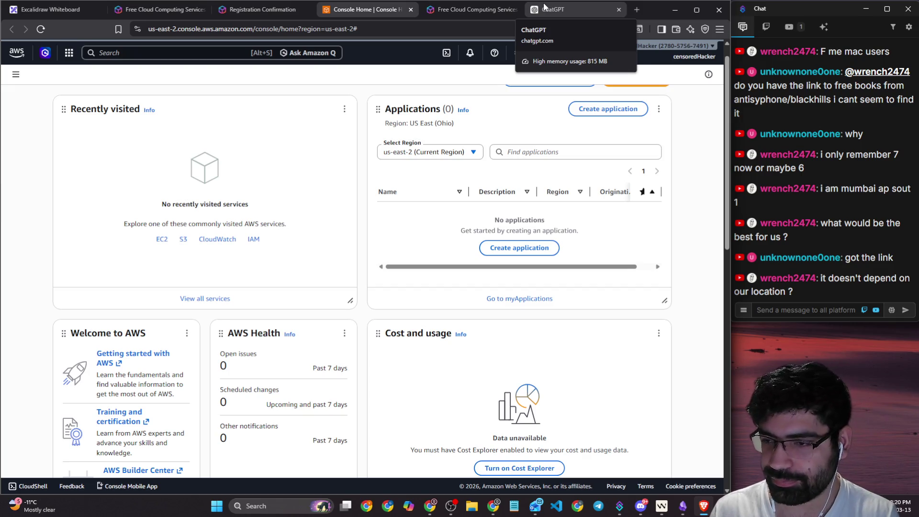
click(816, 312)
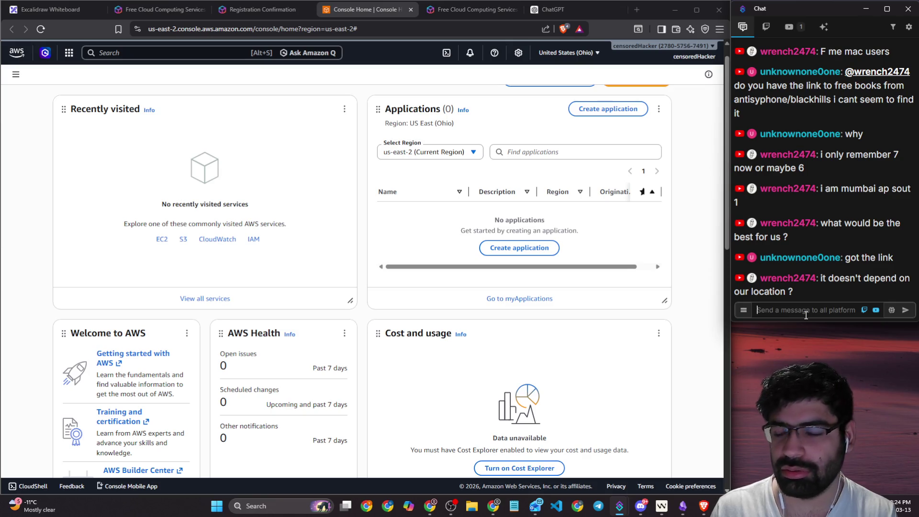
click(555, 9)
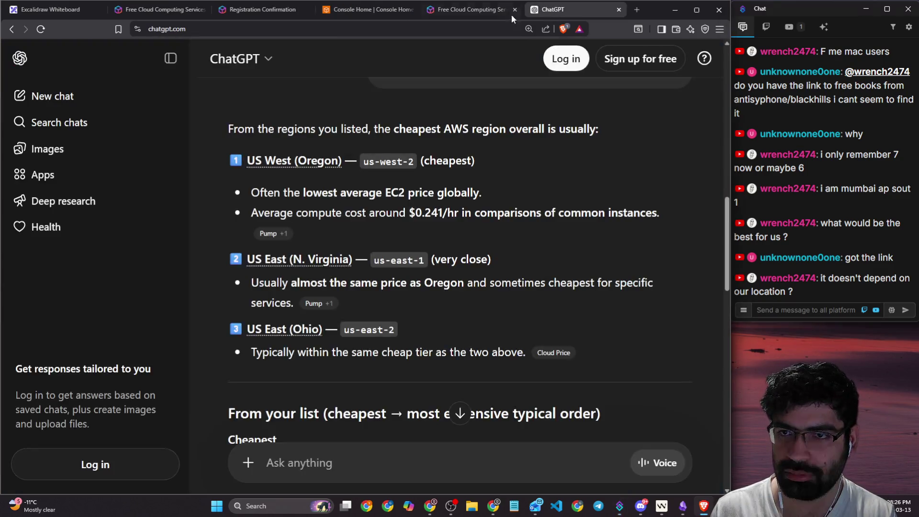
click(497, 9)
- Search Brave for 'aws cost of ec2 in regions'
click(466, 29)
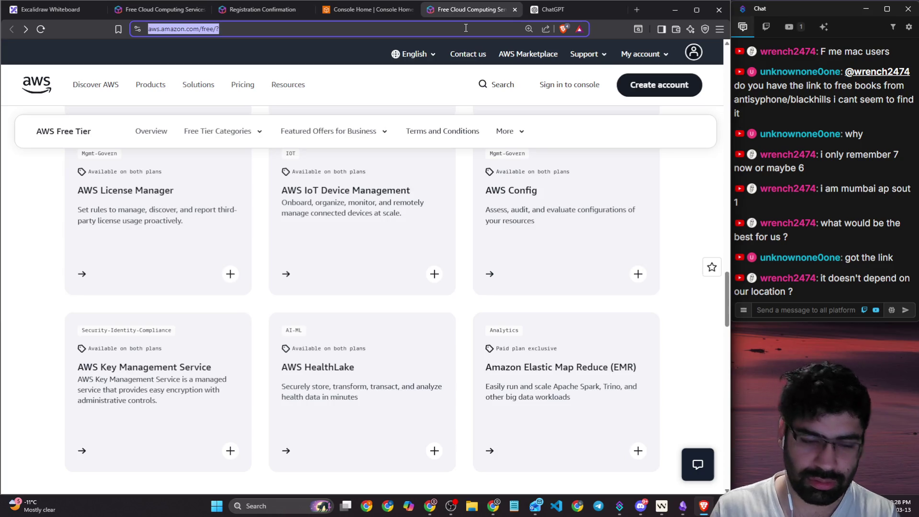
text(aws )
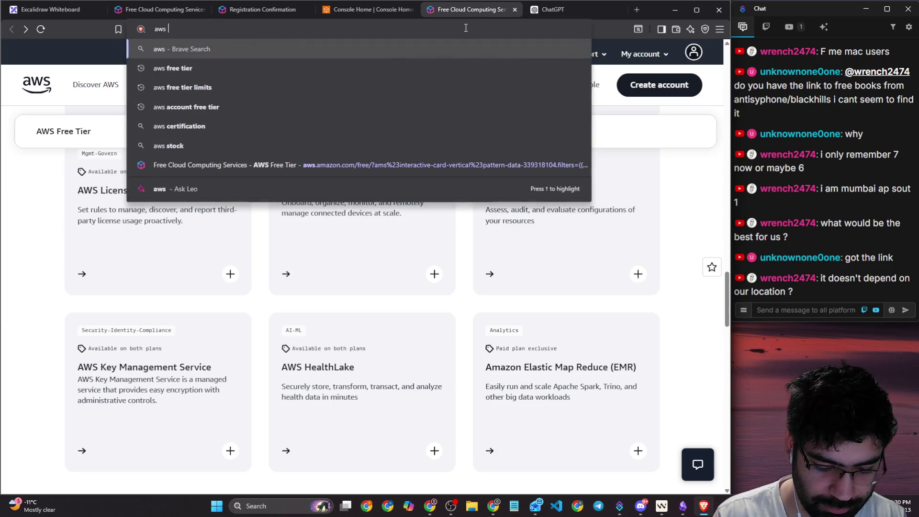
text(cost )
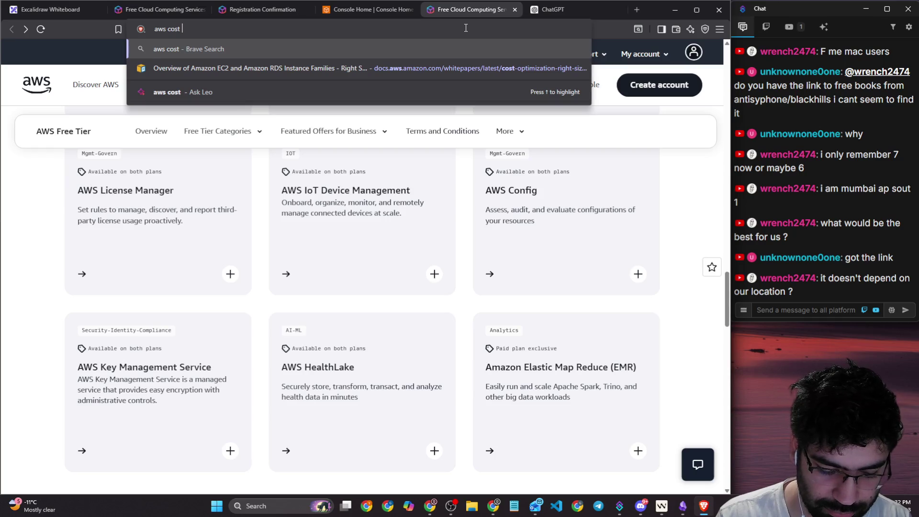
text(of ec2 )
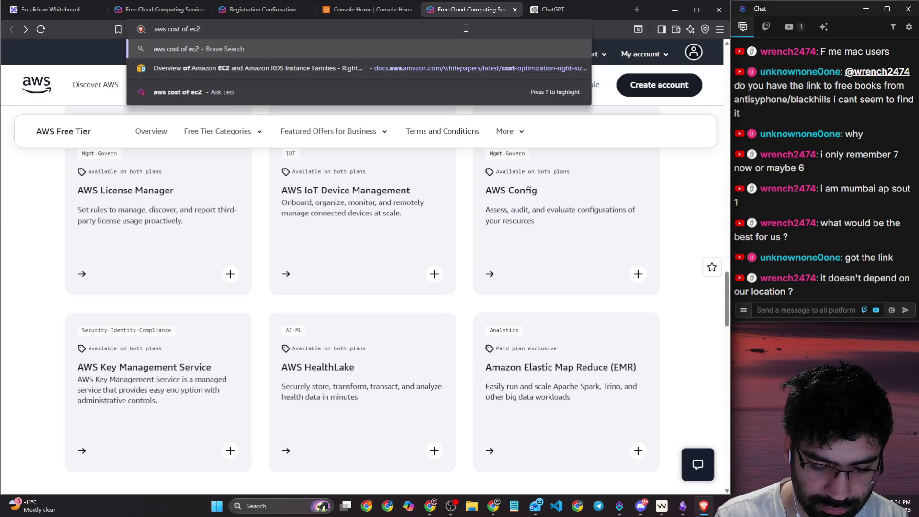
text(in regio)
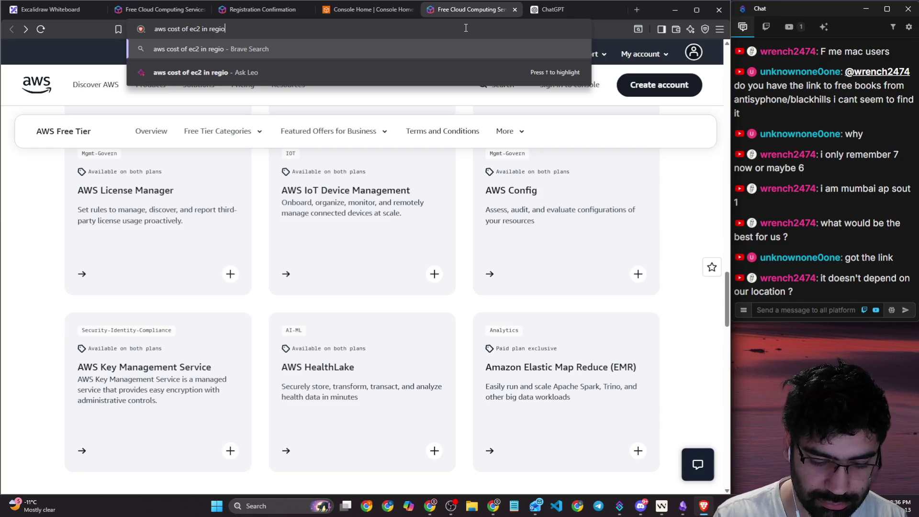
text(ns)
key(Return)
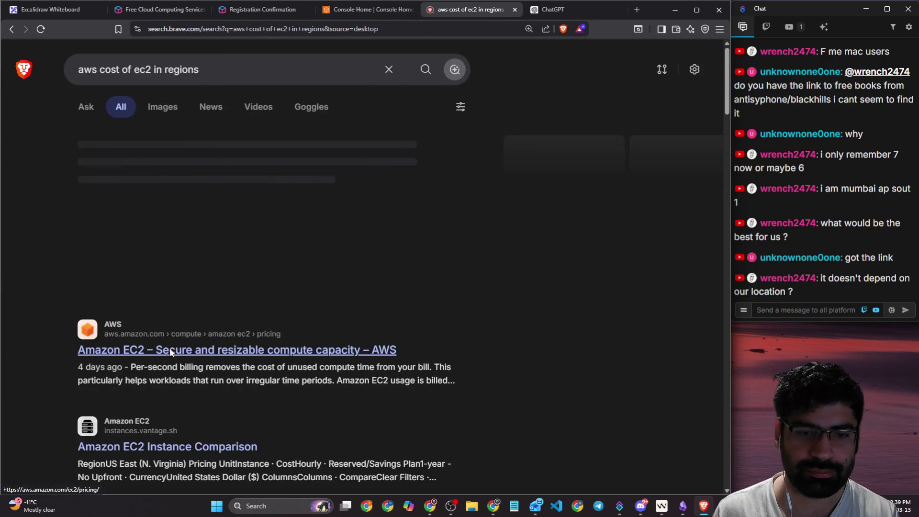
- Open the Amazon EC2 Pricing result and launch the AWS Pricing Calculator from it
click(206, 350)
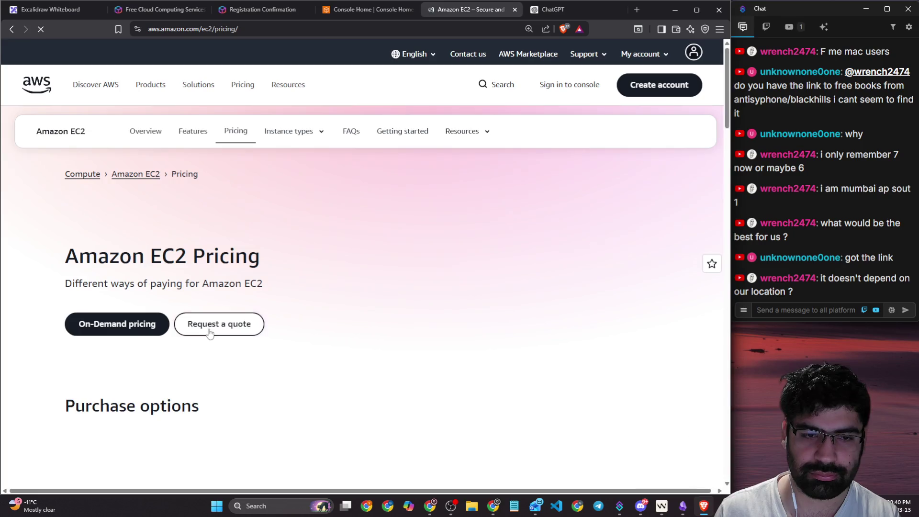
scroll(209, 333, down, 12)
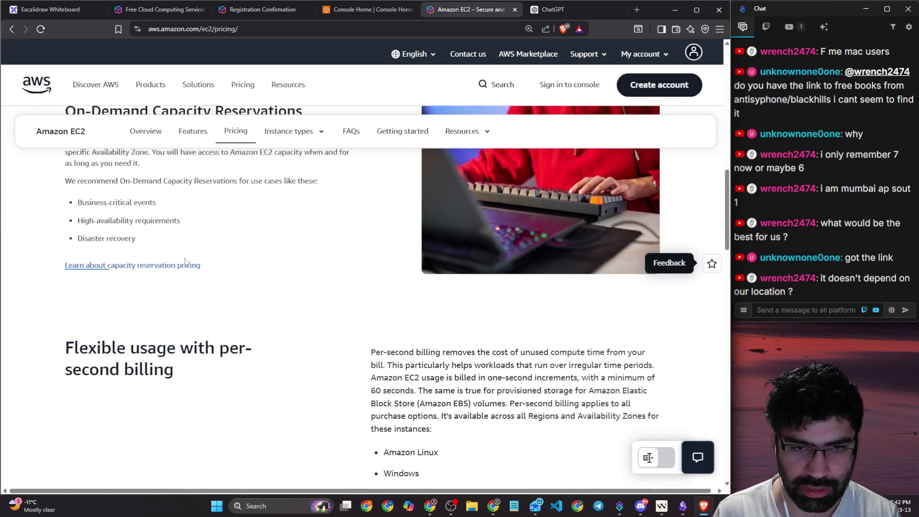
scroll(185, 261, down, 15)
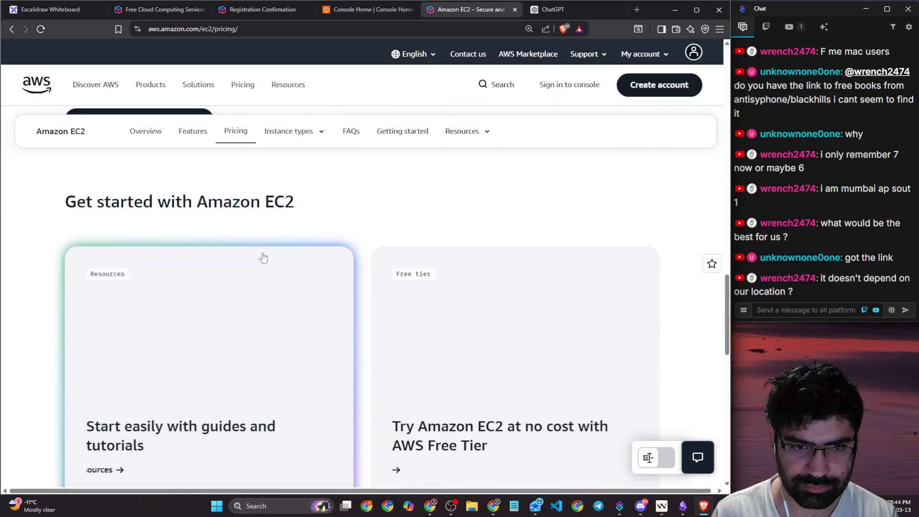
scroll(201, 256, up, 4)
click(138, 312)
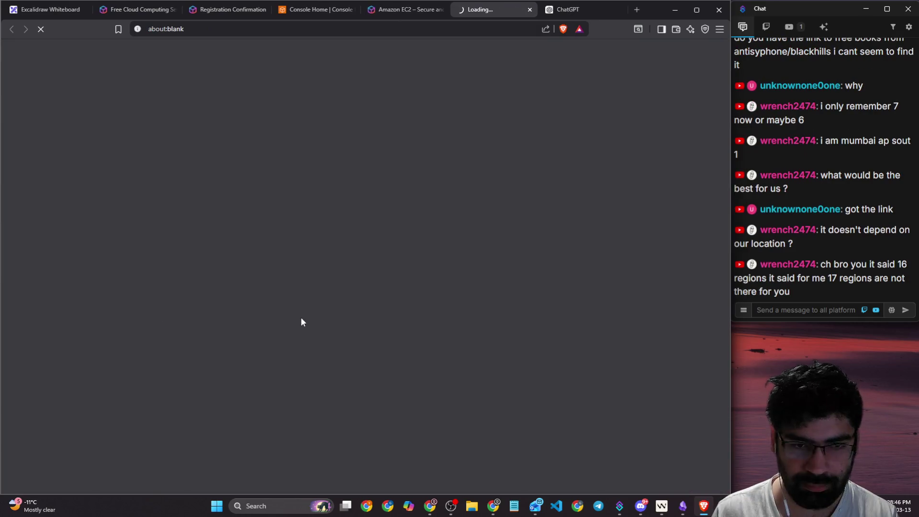
- Share the Pricing Calculator page link in the live chat
click(369, 30)
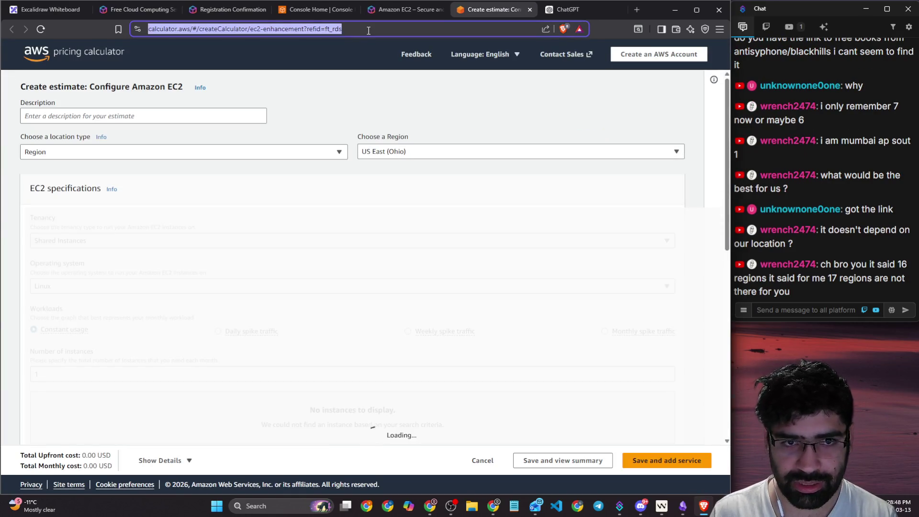
key(ctrl+c)
click(808, 309)
key(ctrl+v)
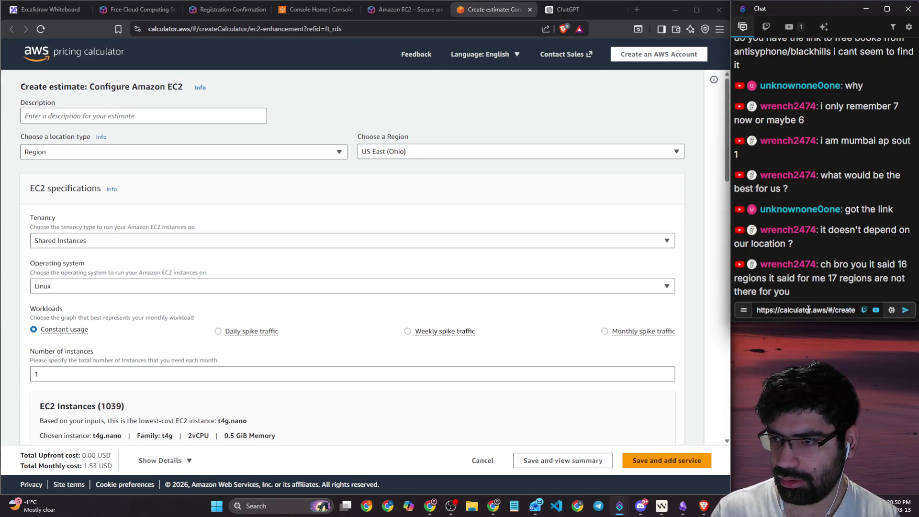
key(Return)
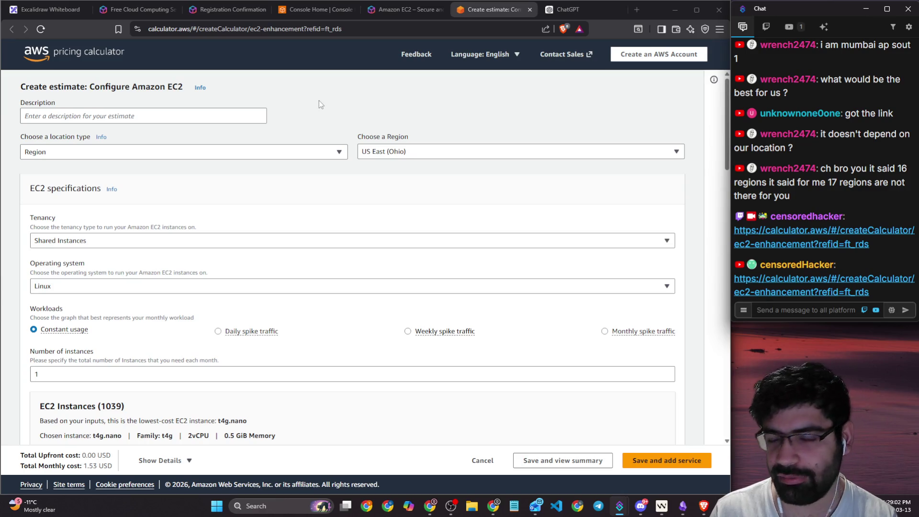
- Keep Shared Instances as the tenancy and review the EC2 estimate settings
scroll(192, 203, down, 1)
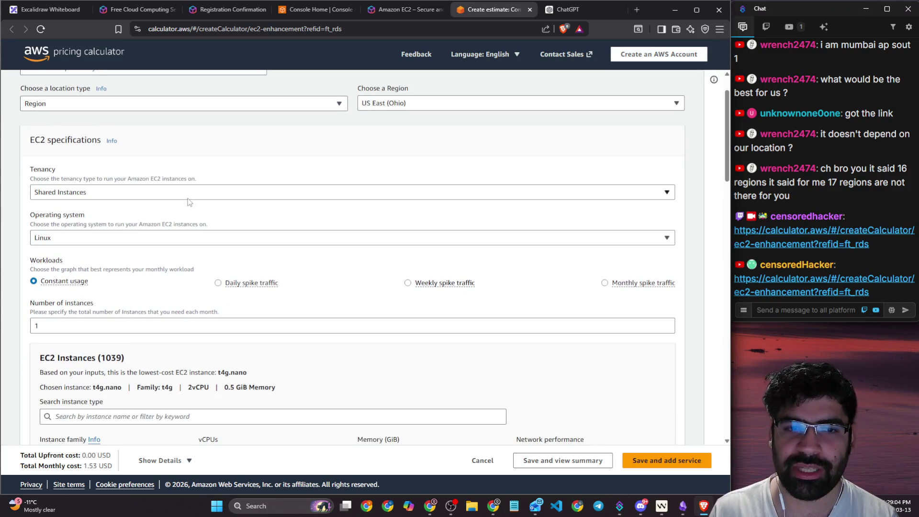
click(188, 197)
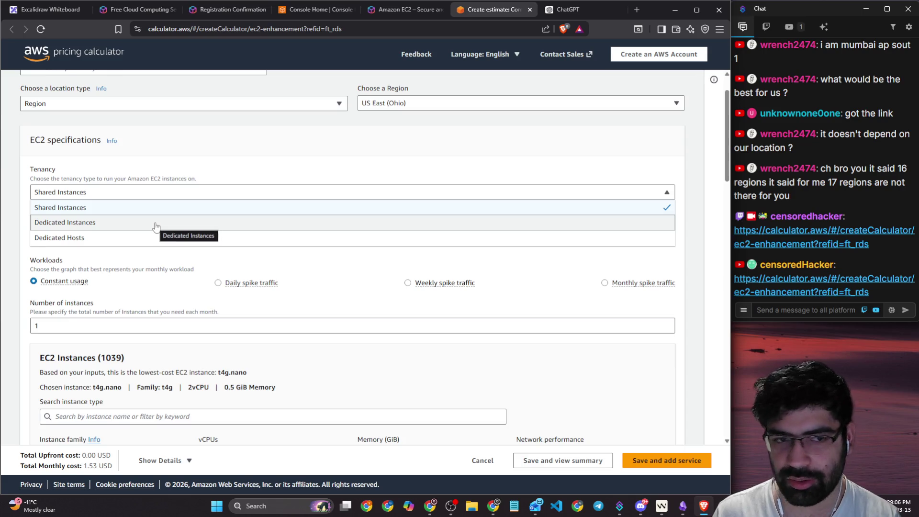
click(150, 207)
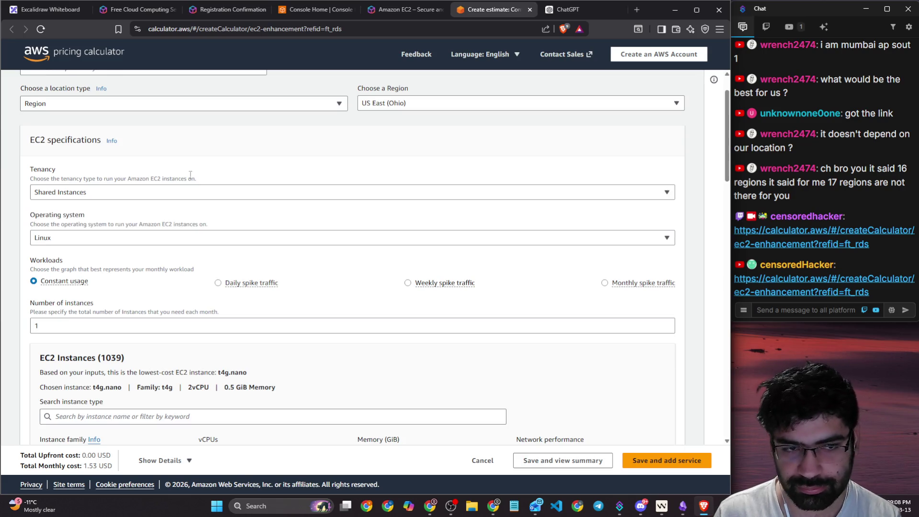
scroll(94, 139, down, 2)
scroll(138, 158, down, 7)
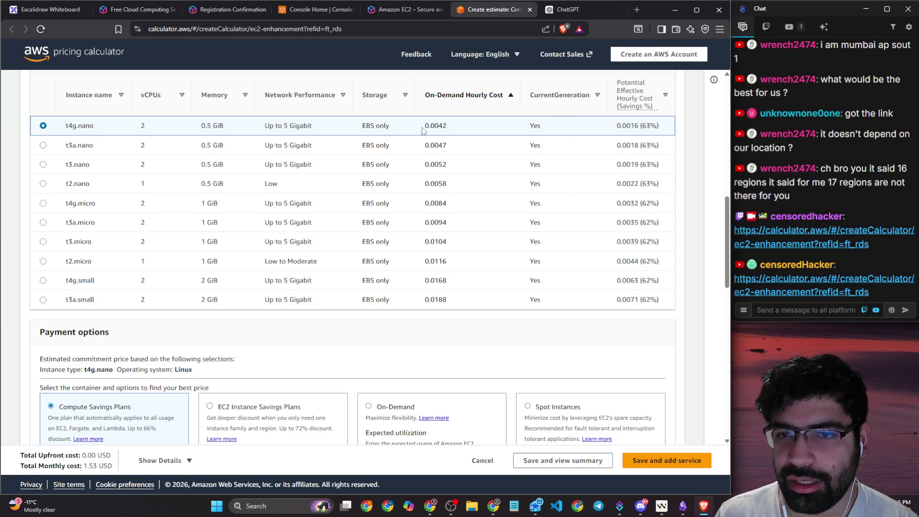
scroll(233, 138, up, 3)
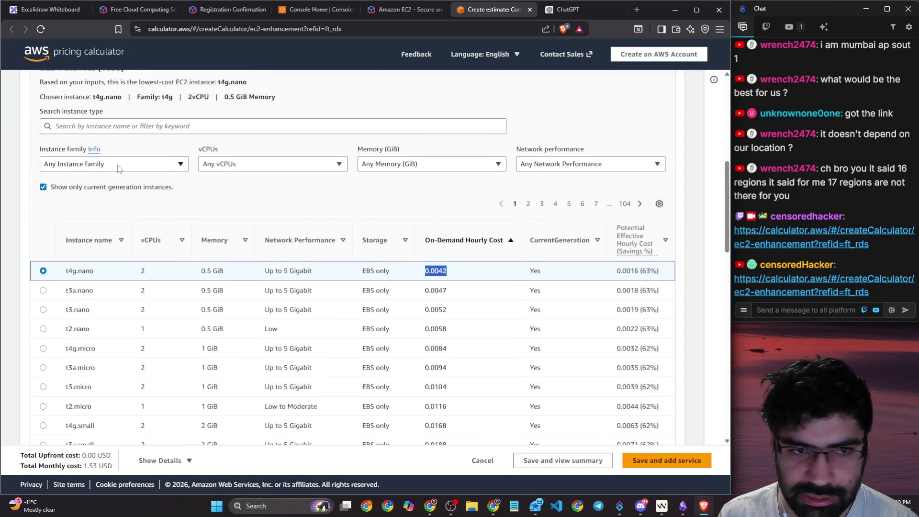
scroll(118, 168, down, 15)
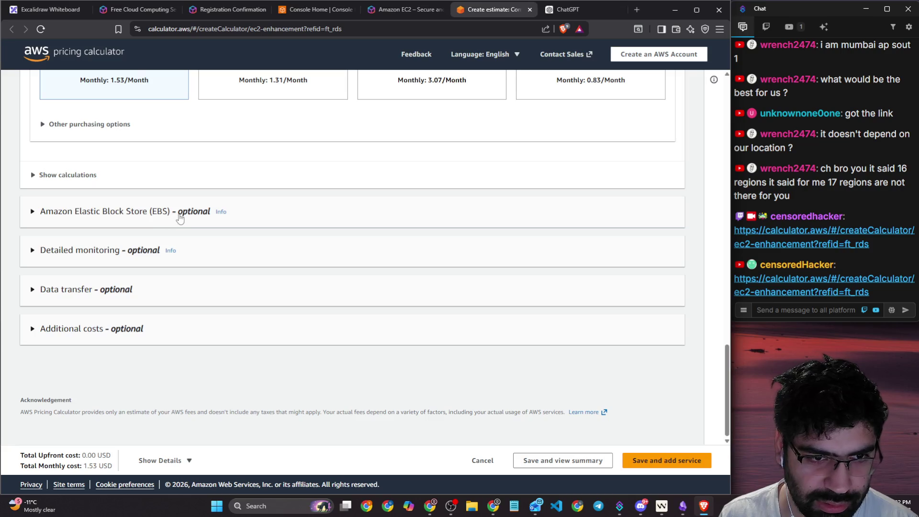
scroll(86, 226, up, 20)
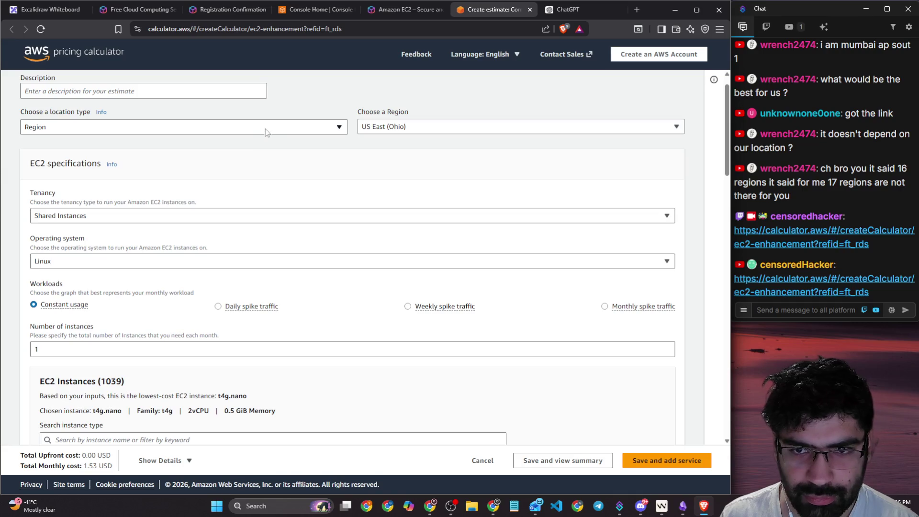
- Mark t4g.nano as Ohio's cheapest instance at 0.0042 per hour
click(267, 128)
click(404, 128)
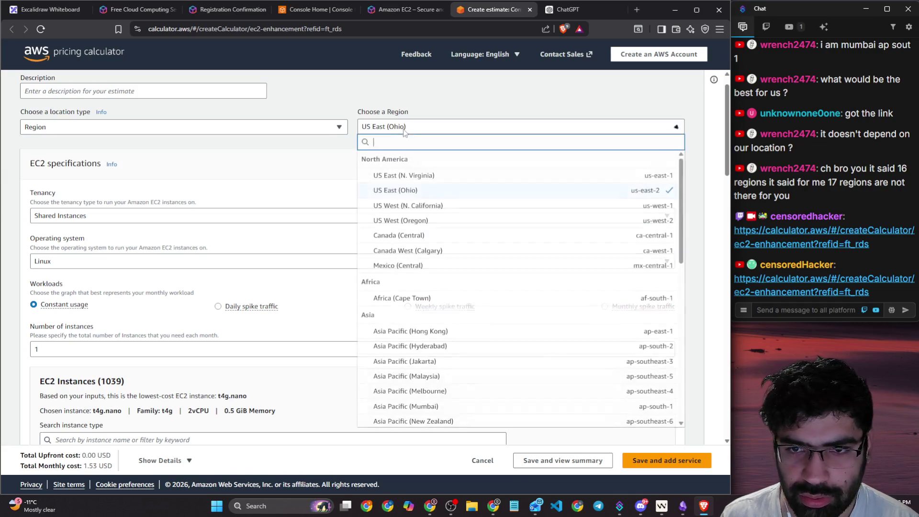
scroll(335, 177, down, 10)
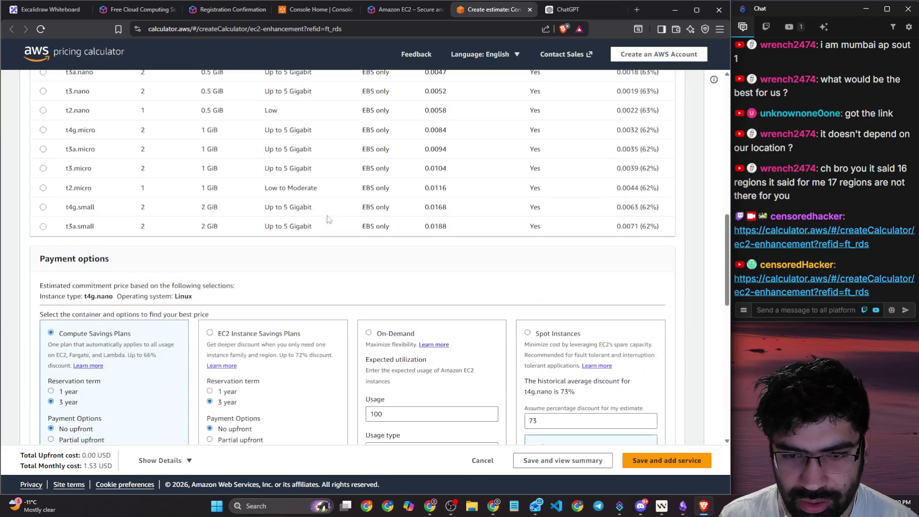
scroll(428, 255, up, 4)
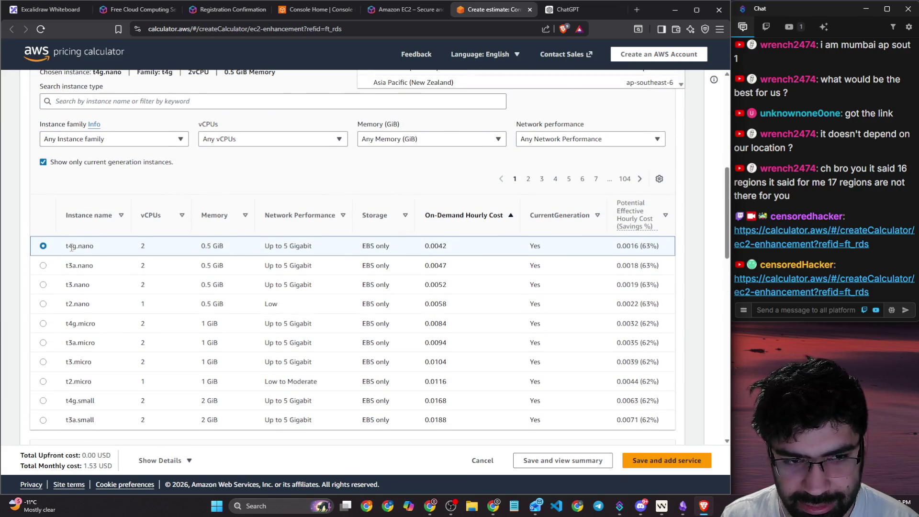
double_click(71, 247)
drag(424, 246, 448, 246)
scroll(447, 225, up, 10)
click(427, 152)
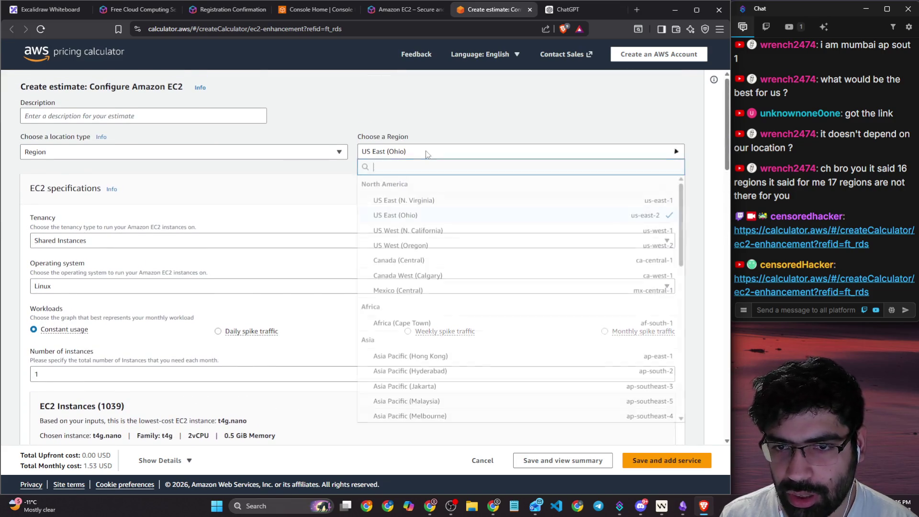
- Price the estimate in Israel (Tel Aviv) and review the instance costs
scroll(406, 357, down, 10)
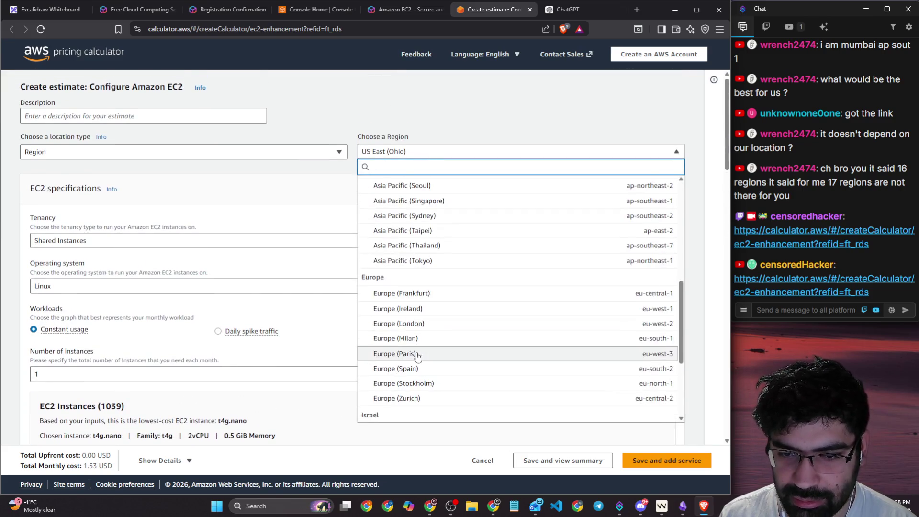
click(416, 286)
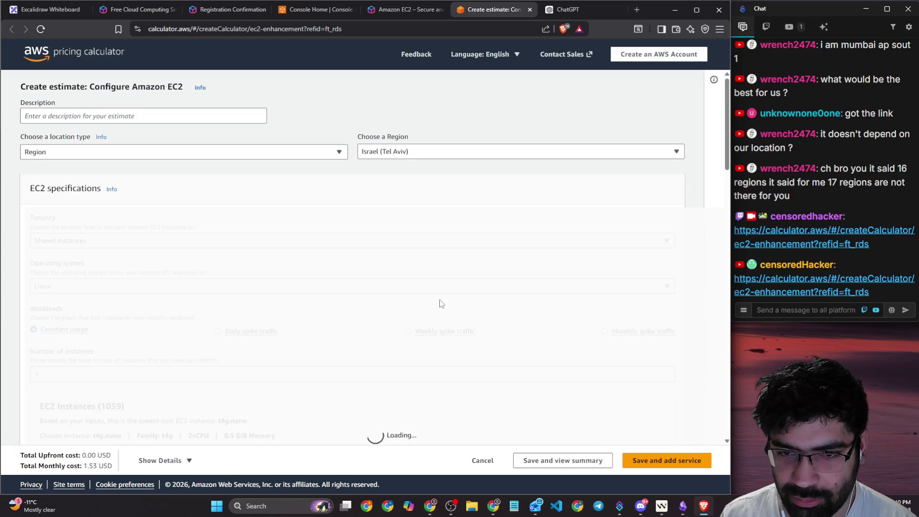
scroll(445, 304, down, 8)
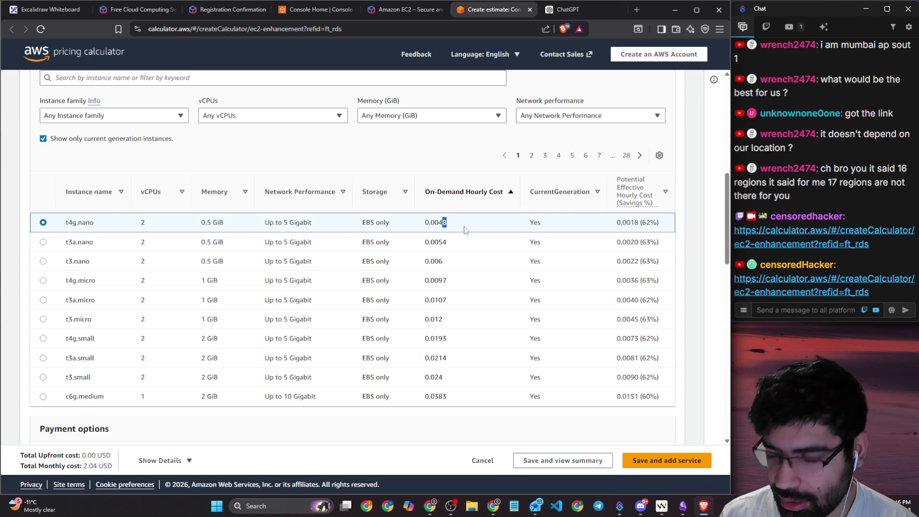
scroll(465, 231, up, 8)
- Switch the estimate to South America (Sao Paulo), where t4g.nano costs 0.0067 per hour
click(450, 161)
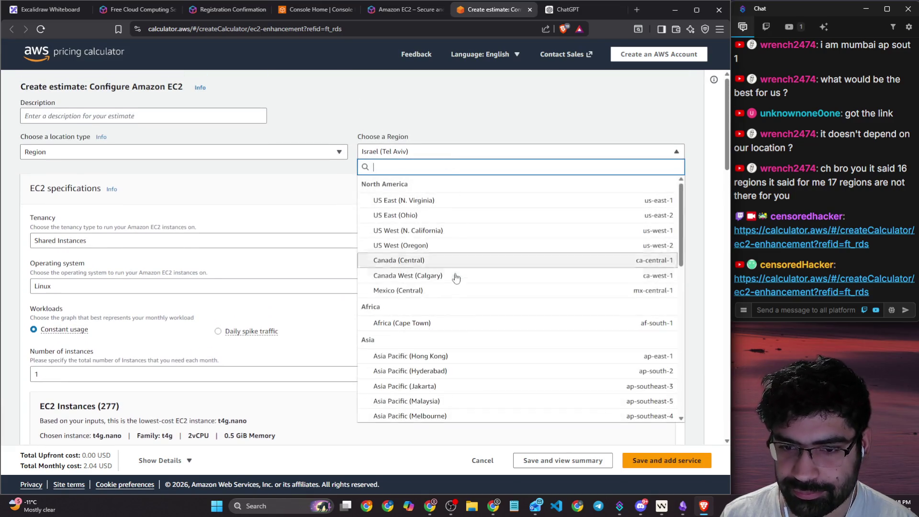
scroll(454, 275, down, 10)
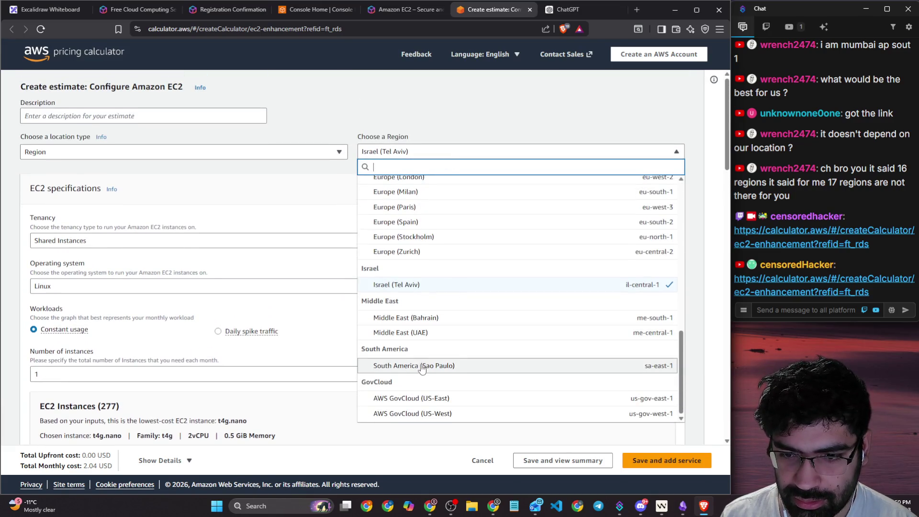
click(421, 366)
scroll(459, 325, down, 4)
scroll(454, 310, down, 3)
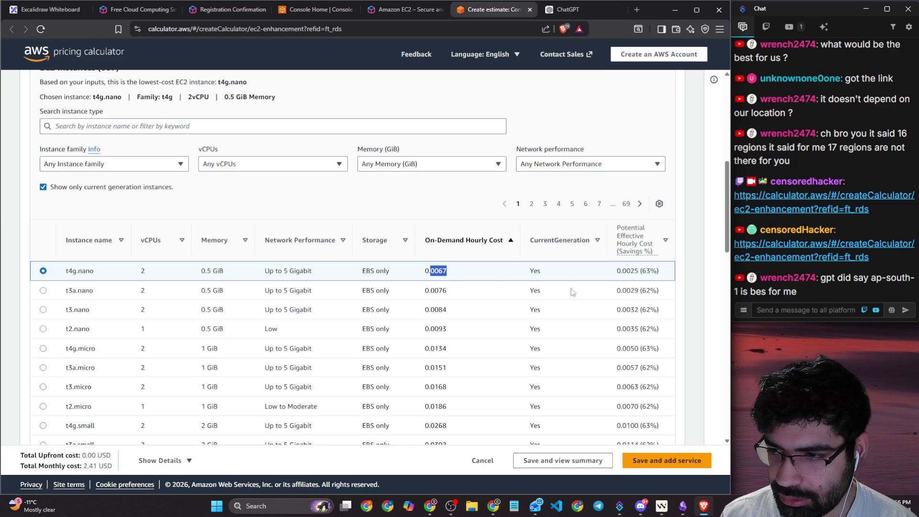
drag(845, 279, 904, 283)
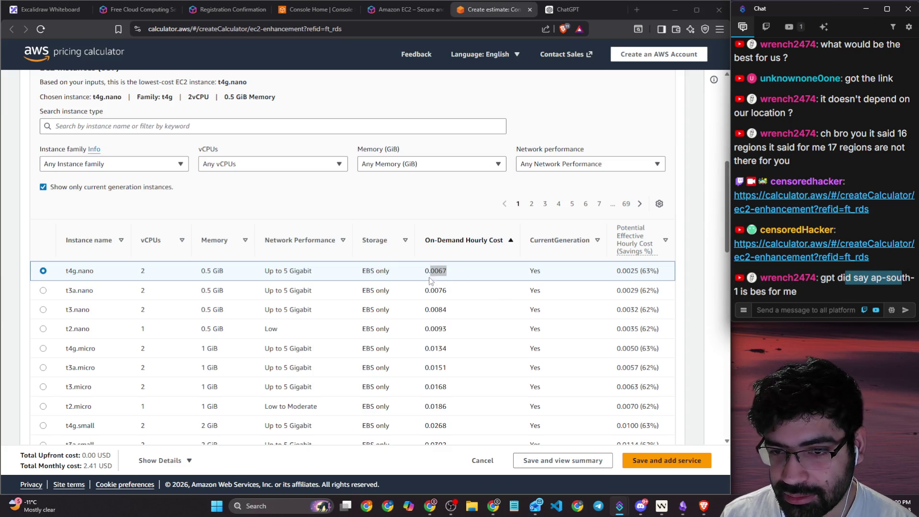
drag(424, 272, 440, 271)
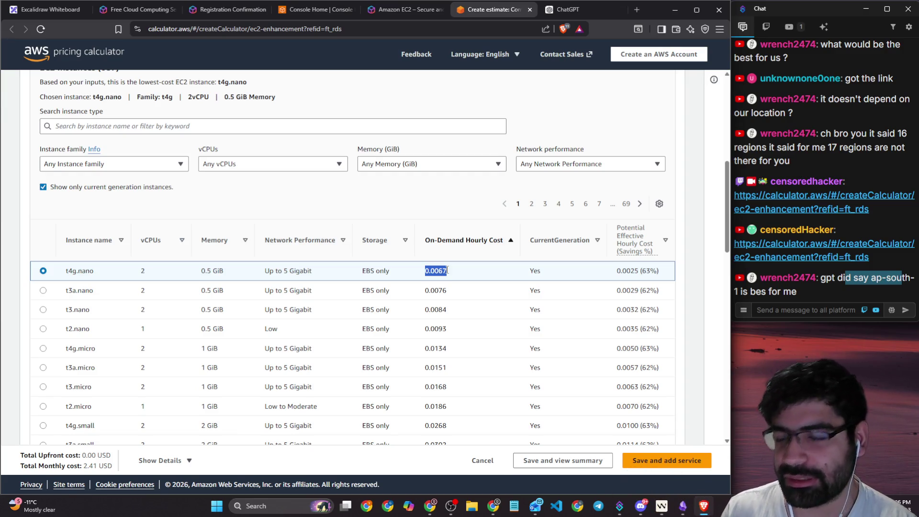
scroll(448, 272, up, 1)
scroll(448, 273, up, 1)
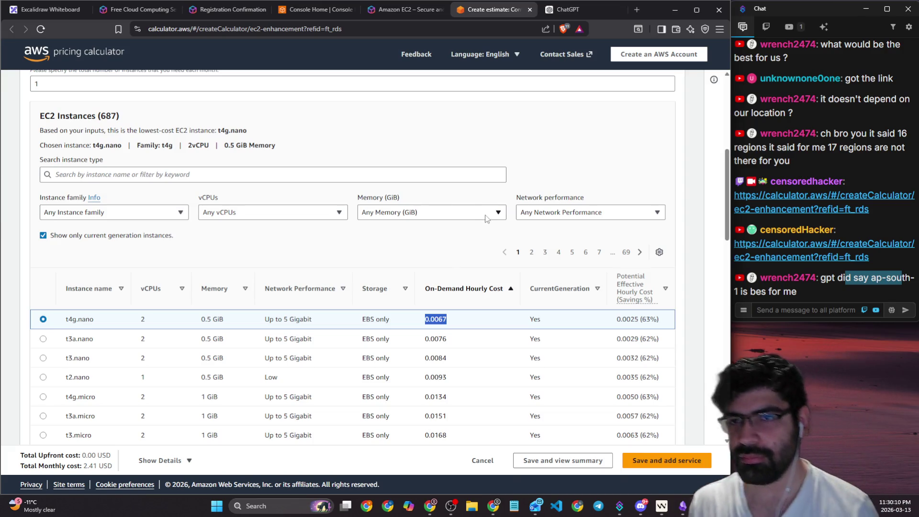
- Recheck ChatGPT's us-west-2 recommendation, then move back to the EC2 pricing page
click(387, 11)
click(569, 12)
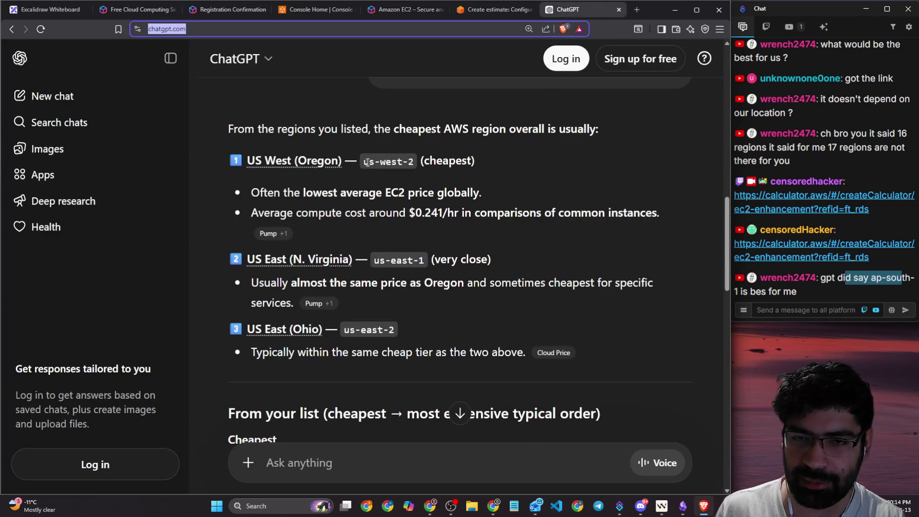
drag(367, 162, 384, 162)
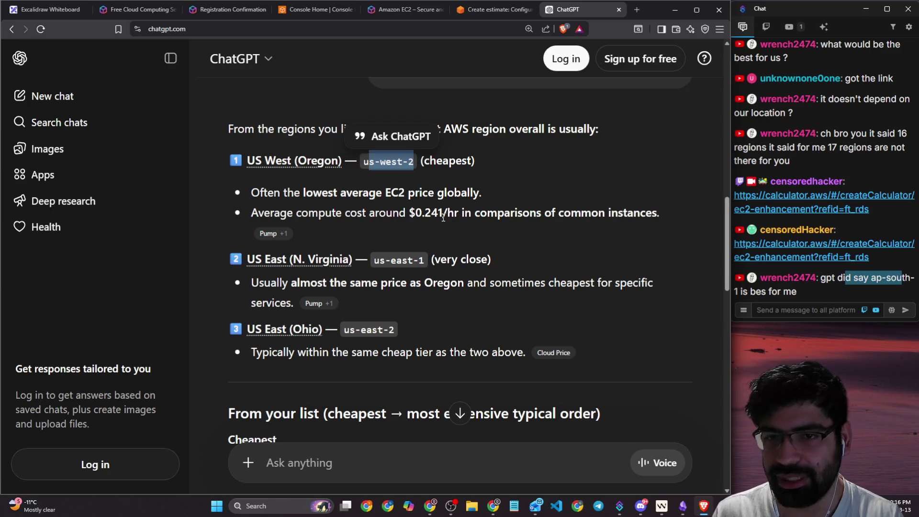
click(479, 10)
scroll(477, 57, up, 4)
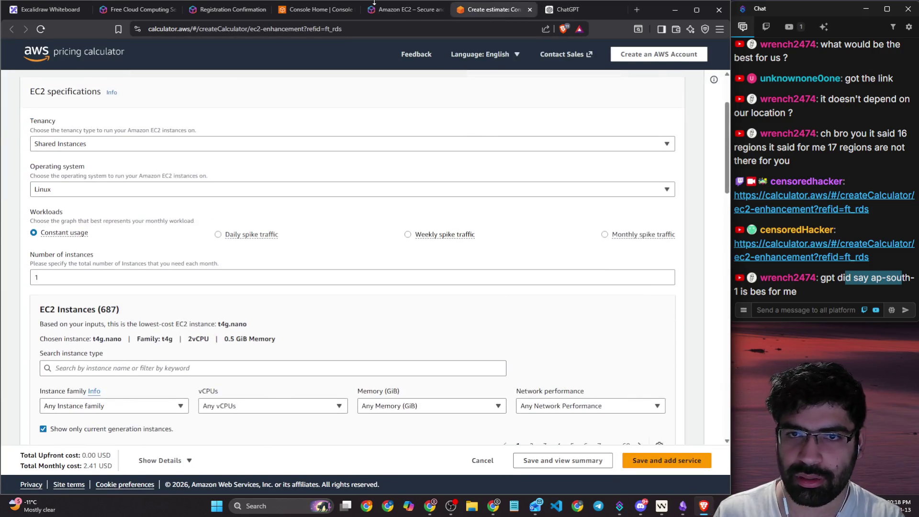
click(402, 10)
- Switch the console home from Ohio to US West (Oregon) us-west-2, then highlight the viewer's Hyderabad message
click(312, 12)
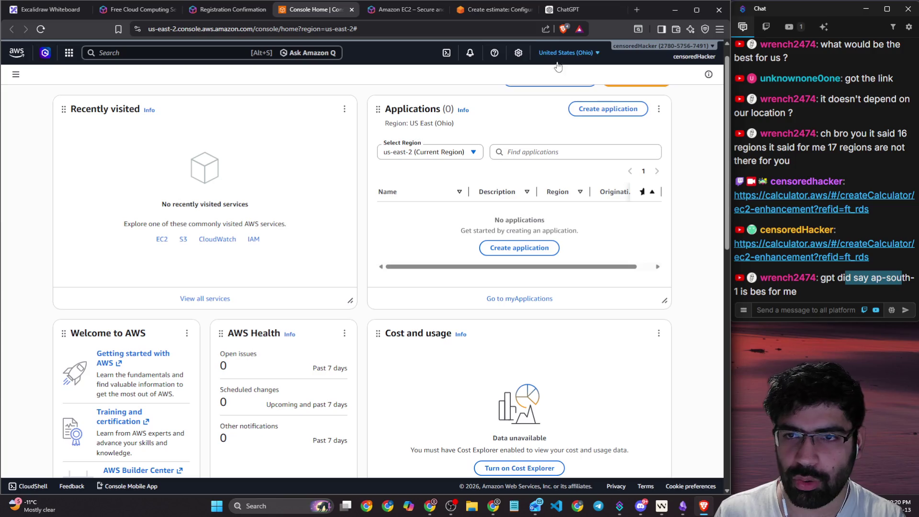
click(568, 57)
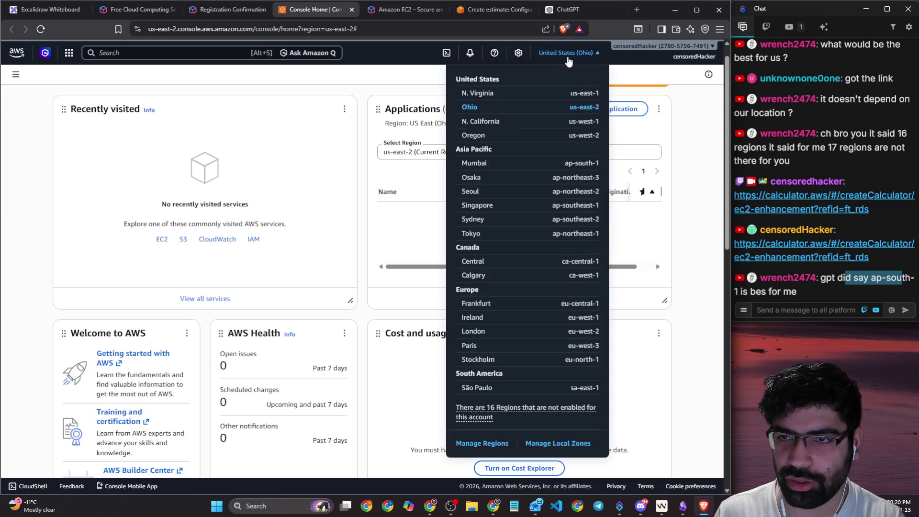
click(576, 136)
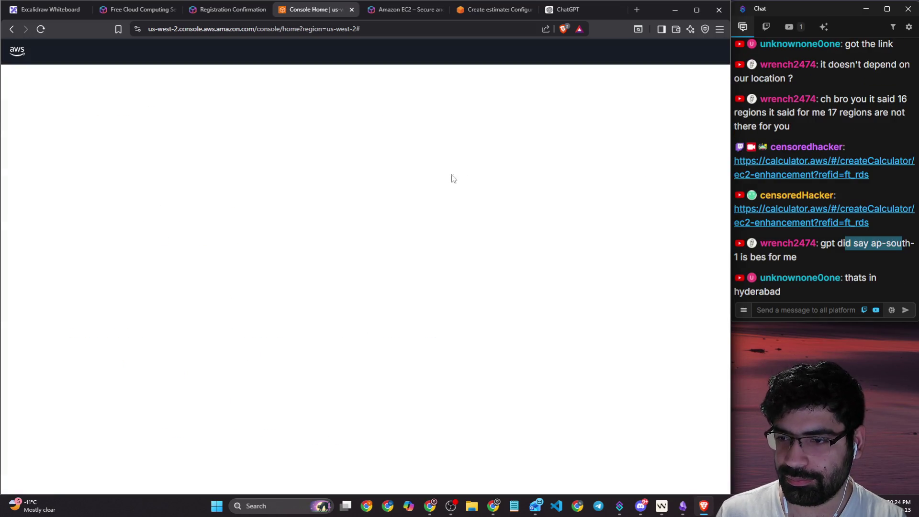
click(847, 254)
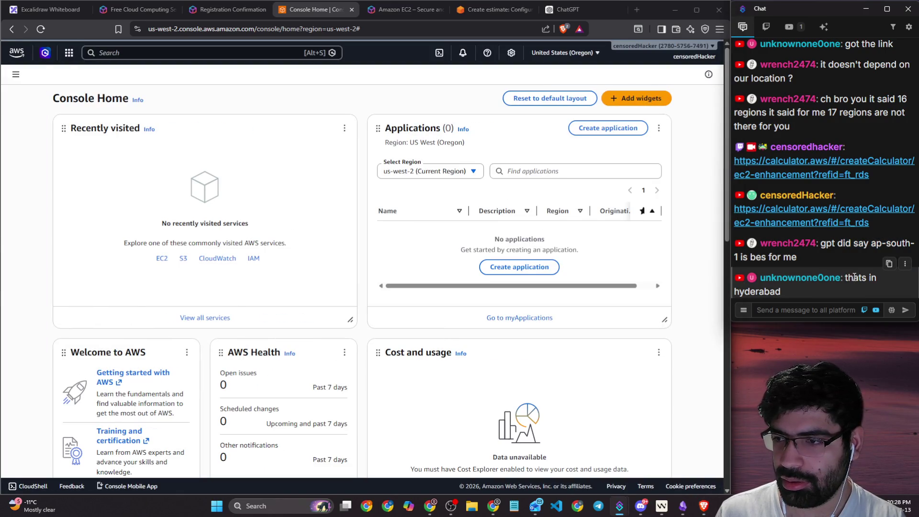
drag(780, 290, 742, 290)
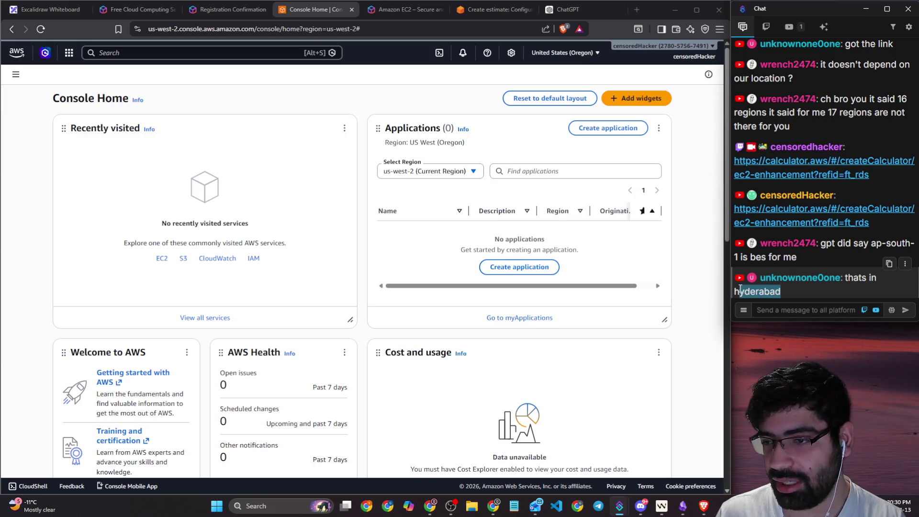